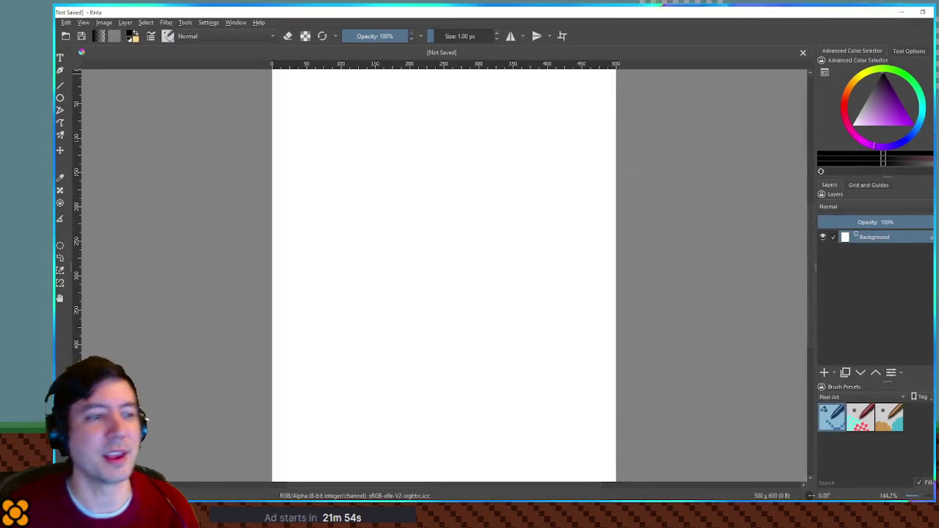
# Set the grid spacing to 100 px horizontally and vertically and show the grid over the canvas
pyautogui.click(874, 187)
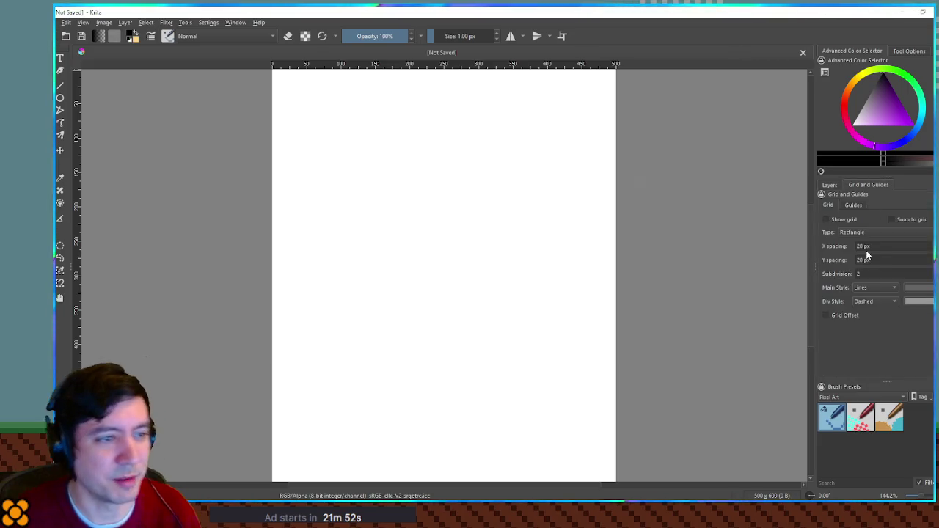
pyautogui.doubleClick(882, 248)
pyautogui.write('100')
pyautogui.click(869, 261)
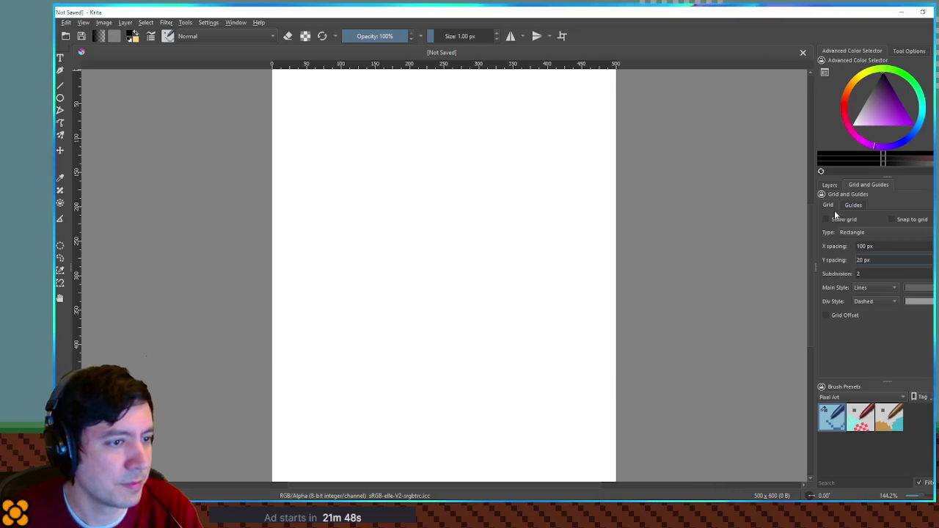
pyautogui.click(836, 218)
pyautogui.doubleClick(864, 260)
pyautogui.write('100')
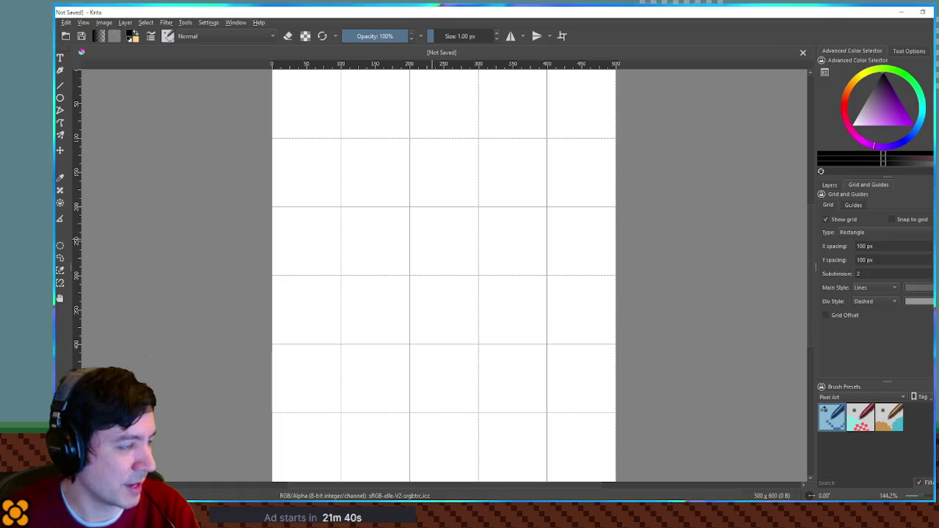
# Add a new paint layer above Background and minimize Krita
pyautogui.click(829, 185)
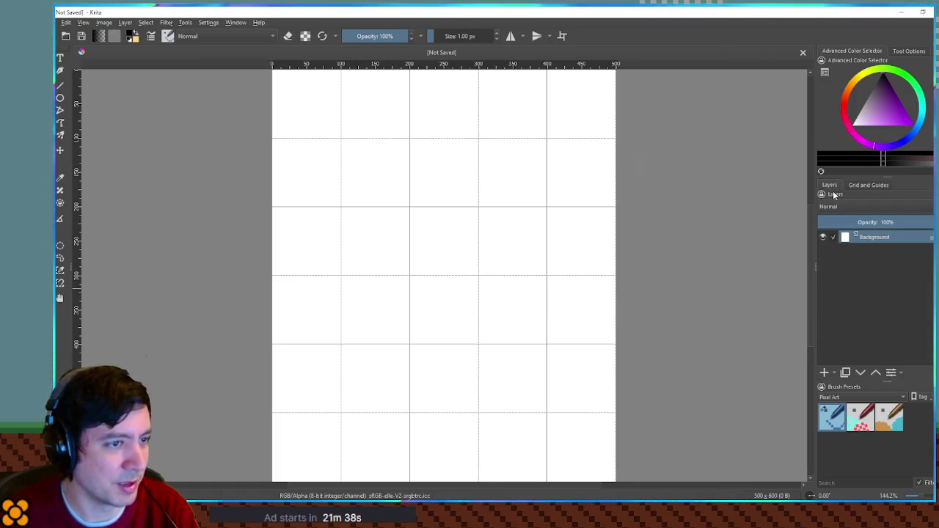
pyautogui.click(823, 372)
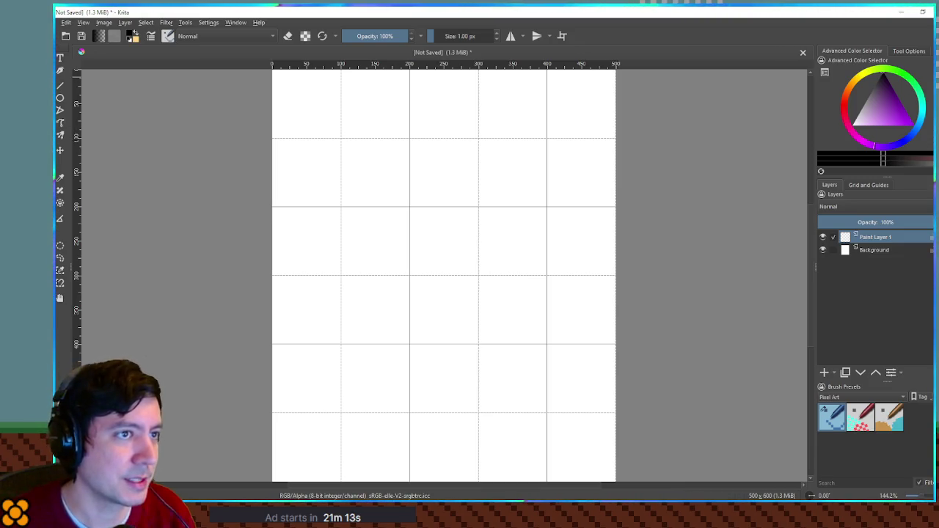
pyautogui.click(898, 15)
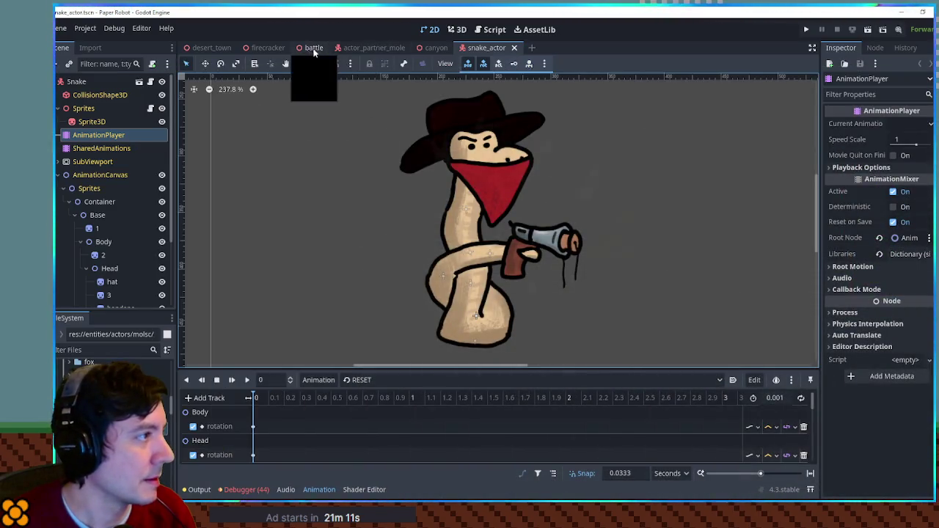
# Run the battle scene, resize the game window slightly, and capture its battle screen for Krita
pyautogui.click(311, 49)
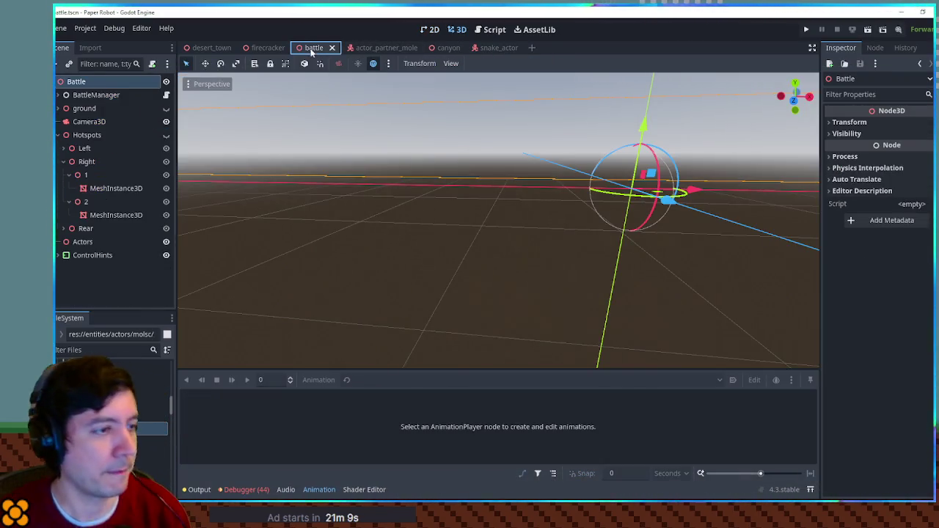
pyautogui.press('F6')
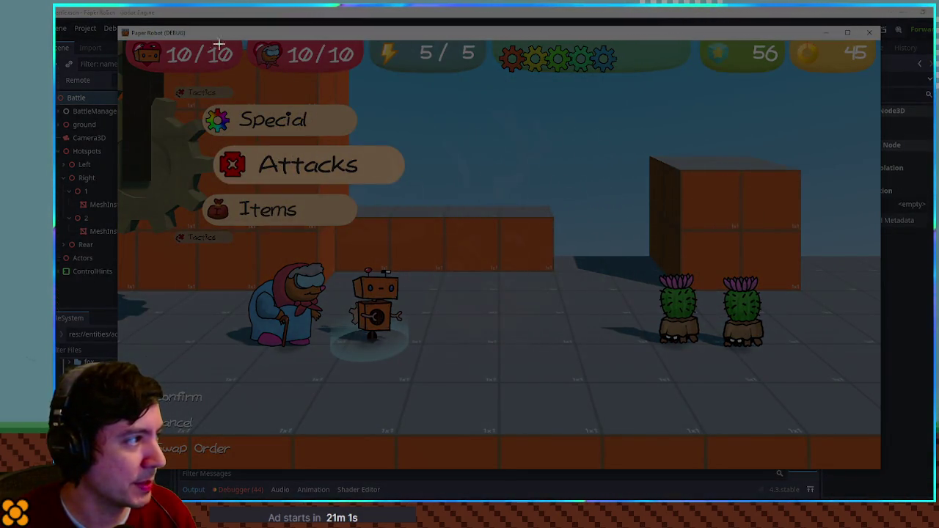
pyautogui.moveTo(881, 470); pyautogui.dragTo(876, 466)
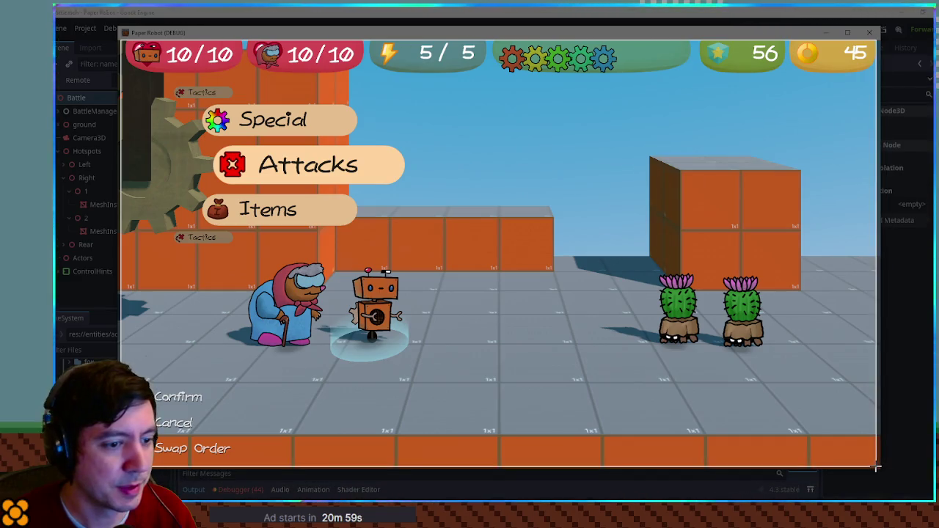
pyautogui.hotkey('alt', 'Tab')
pyautogui.hotkey('alt', 'Tab')
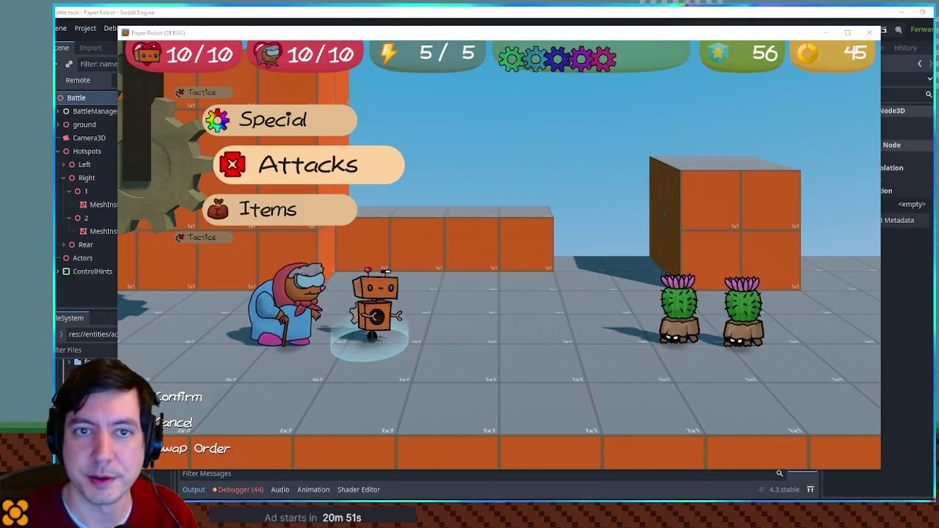
pyautogui.hotkey('alt', 'Tab')
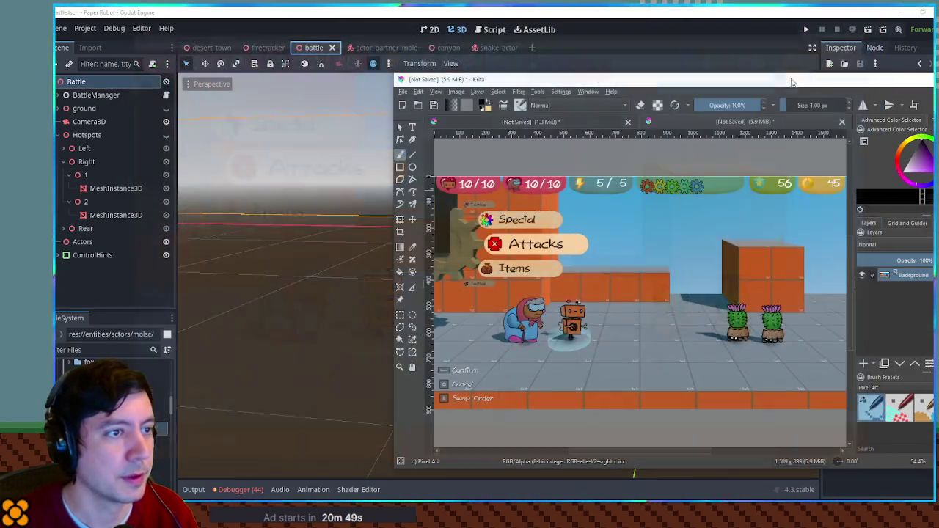
# Maximize Krita, then paste the spiral shell render, enlarge it and move it down-right
pyautogui.moveTo(792, 82); pyautogui.dragTo(798, 11)
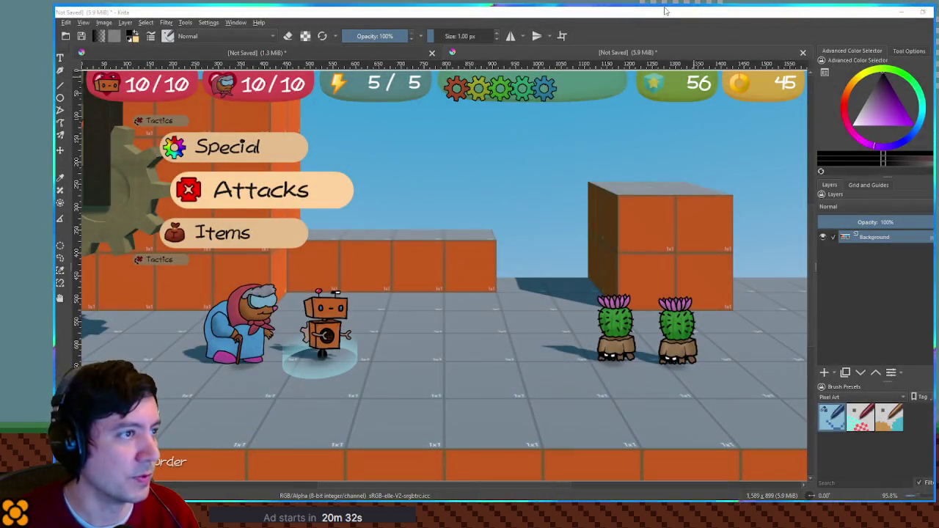
pyautogui.hotkey('ctrl', 'v')
pyautogui.hotkey('ctrl', 't')
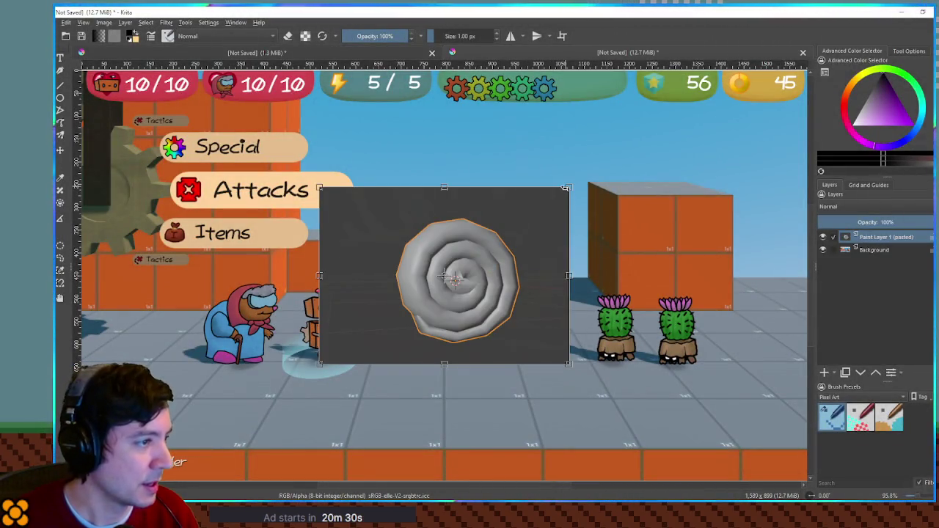
pyautogui.moveTo(568, 187); pyautogui.dragTo(703, 90)
pyautogui.moveTo(625, 229)
pyautogui.mouseDown()
pyautogui.moveTo(657, 251)
pyautogui.moveTo(690, 208)
pyautogui.moveTo(611, 252)
pyautogui.mouseUp()
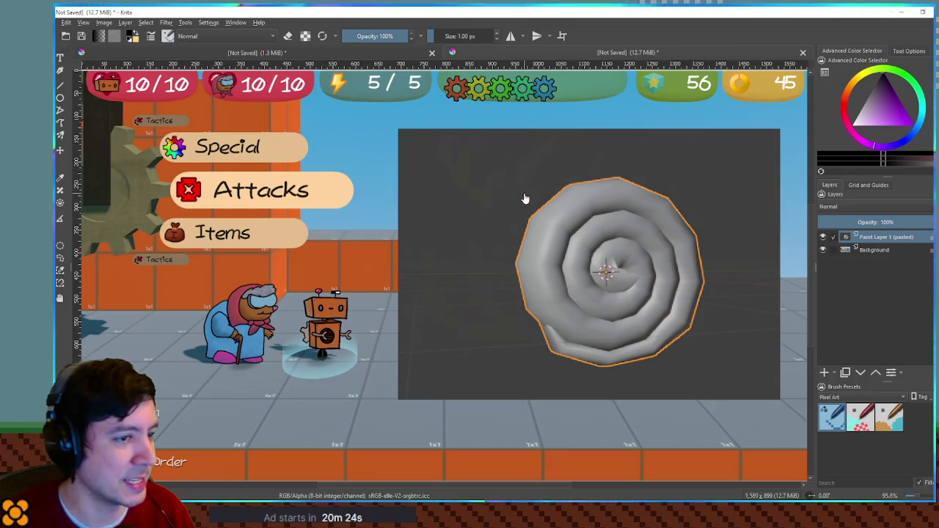
# Delete the dark grey box around the shell with the magic wand, then clear the selection
pyautogui.click(485, 195)
pyautogui.press('Delete')
pyautogui.click(484, 286)
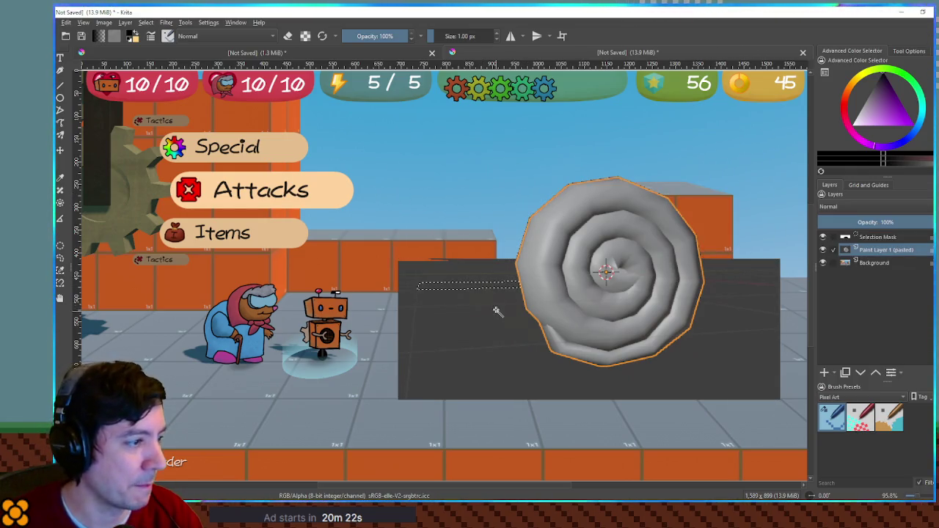
pyautogui.click(486, 269)
pyautogui.click(486, 277)
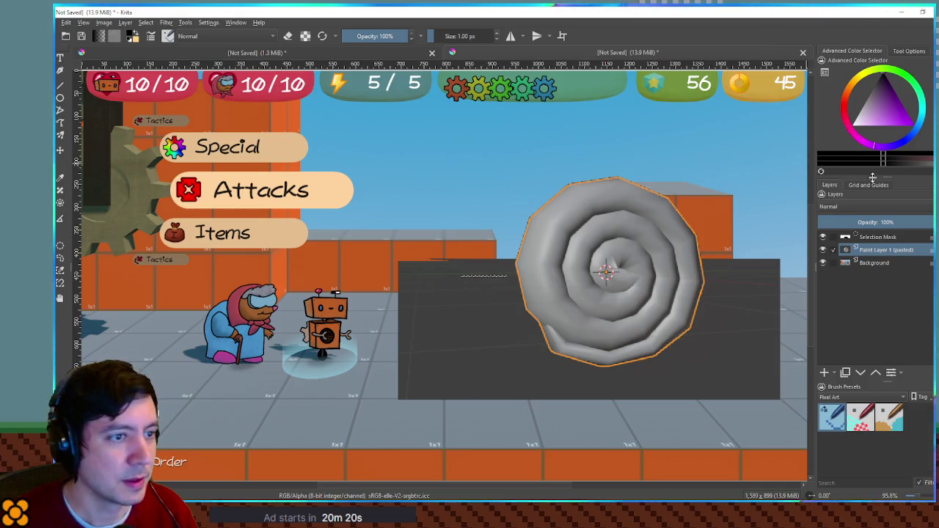
pyautogui.click(908, 52)
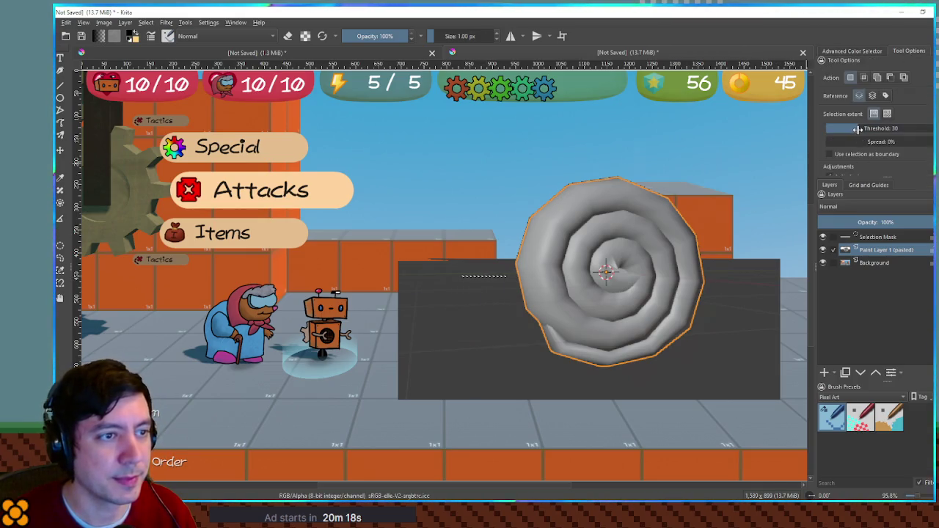
pyautogui.click(477, 274)
pyautogui.press('Delete')
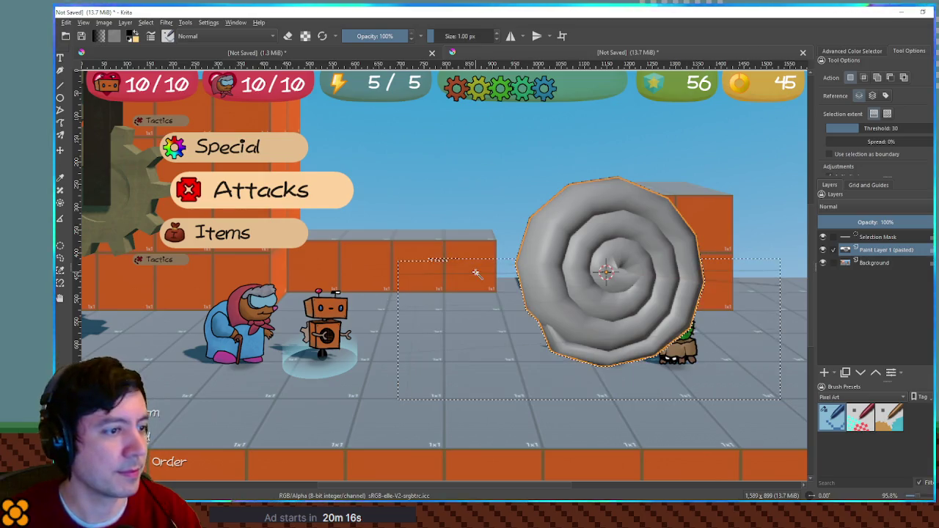
pyautogui.hotkey('ctrl', 'shift', 'a')
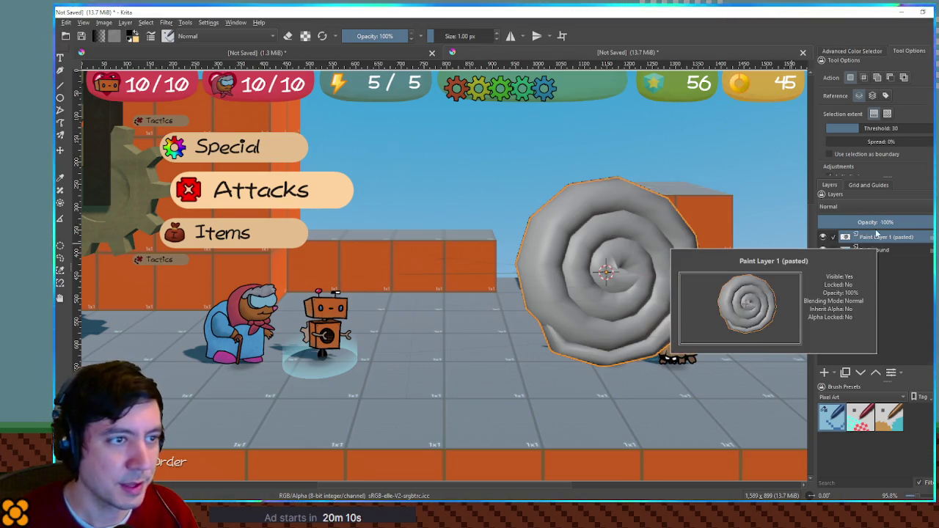
pyautogui.click(868, 51)
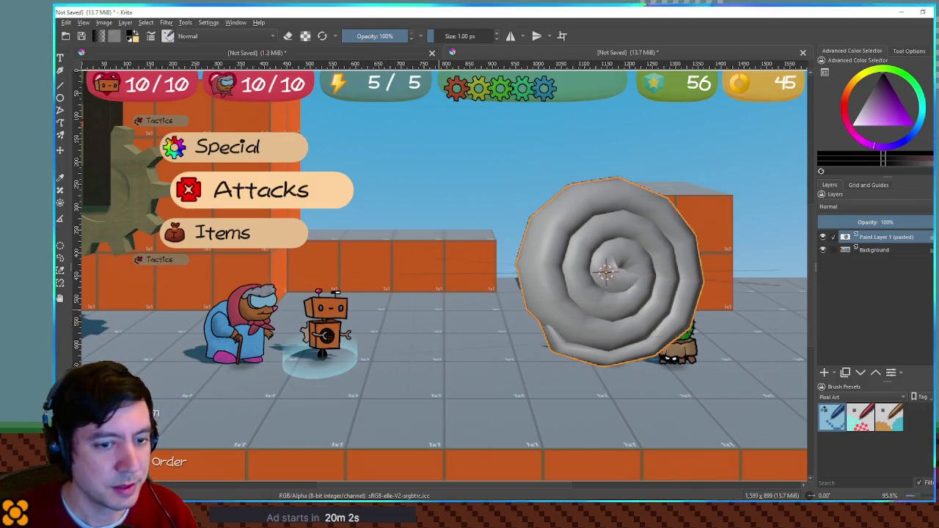
# Copy the selected robot onto its own layer and move the copy right of the original
pyautogui.moveTo(287, 277)
pyautogui.mouseDown()
pyautogui.moveTo(362, 376)
pyautogui.moveTo(354, 374)
pyautogui.mouseUp()
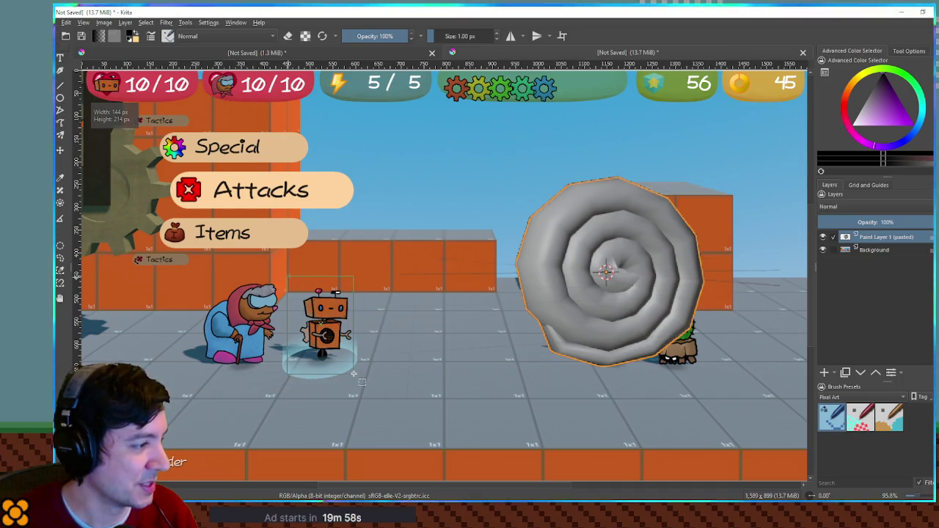
pyautogui.press('t')
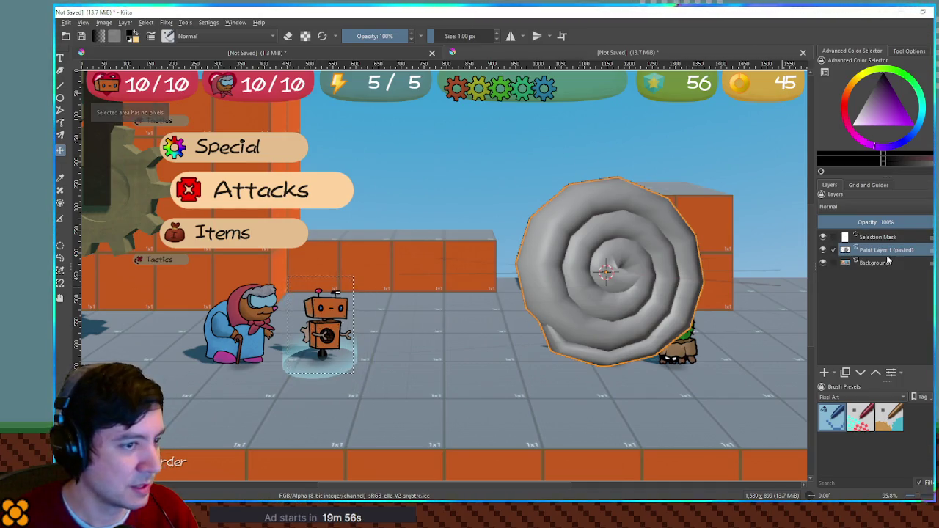
pyautogui.press('pagedown')
pyautogui.hotkey('ctrl', 'alt', 'j')
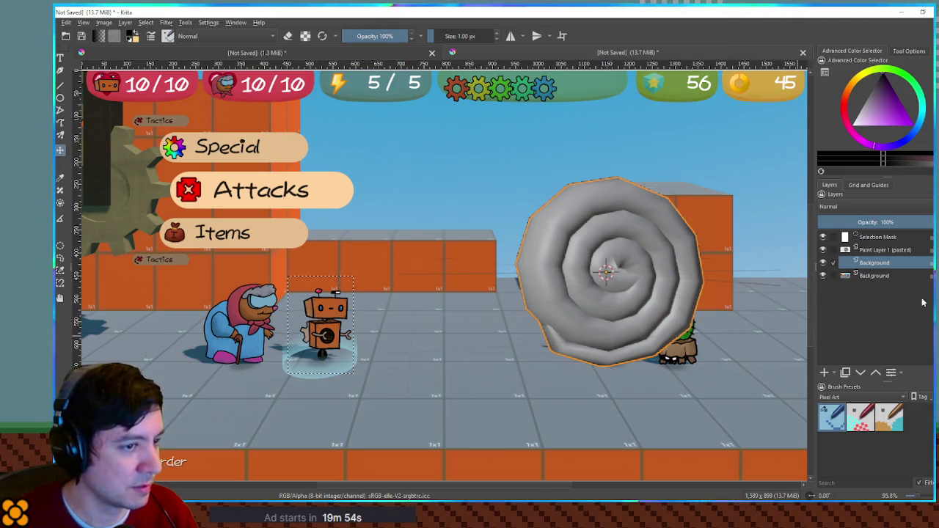
pyautogui.moveTo(366, 299)
pyautogui.mouseDown()
pyautogui.moveTo(548, 300)
pyautogui.moveTo(475, 300)
pyautogui.moveTo(486, 299)
pyautogui.mouseUp()
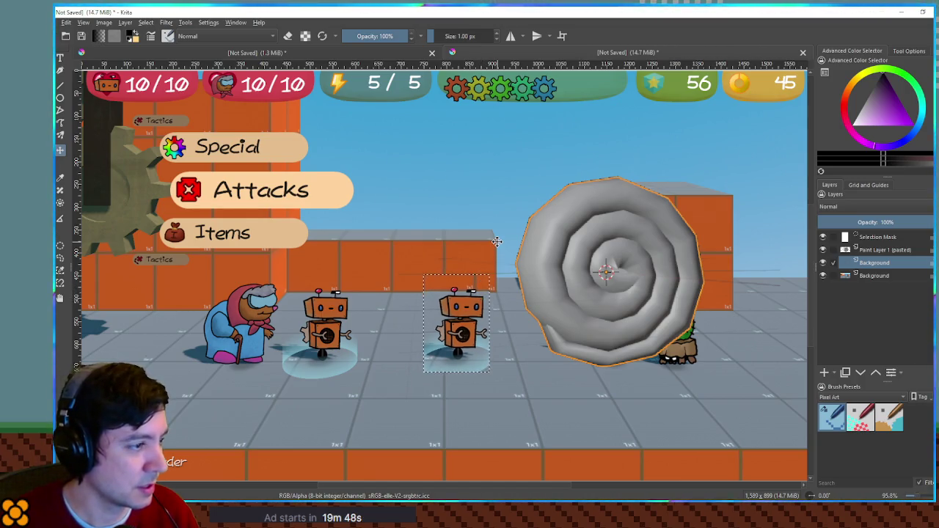
# Paste the robot-and-shell region as a new layer into the 500×600 gridded canvas
pyautogui.click(891, 276)
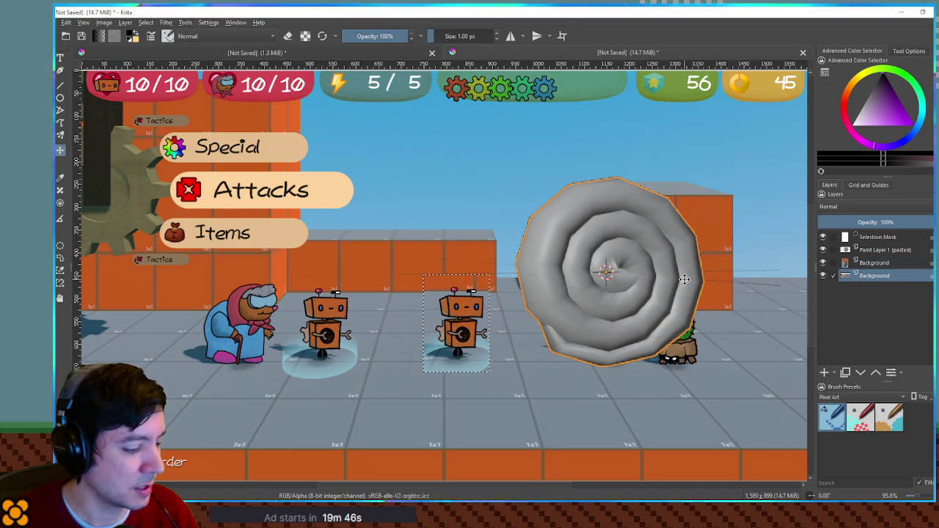
pyautogui.hotkey('ctrl', 'shift', 'a')
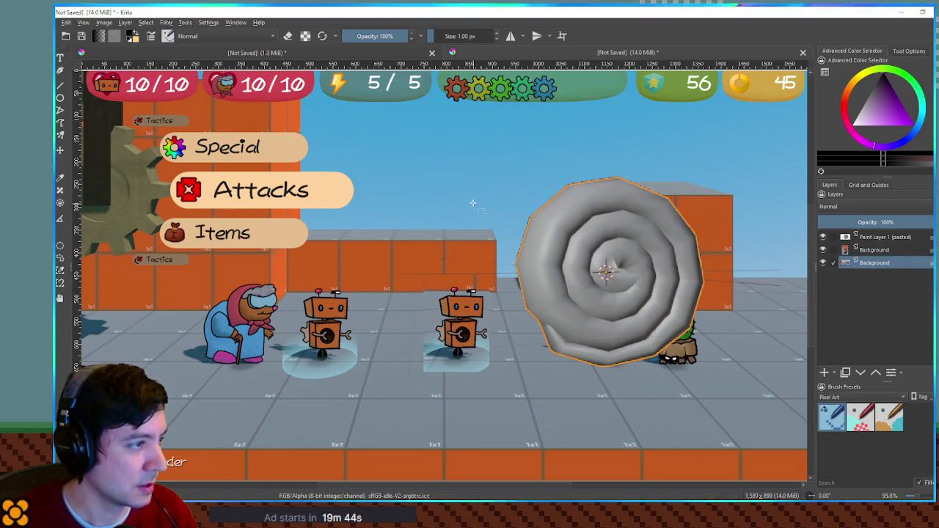
pyautogui.moveTo(416, 157)
pyautogui.mouseDown()
pyautogui.moveTo(624, 239)
pyautogui.moveTo(720, 377)
pyautogui.mouseUp()
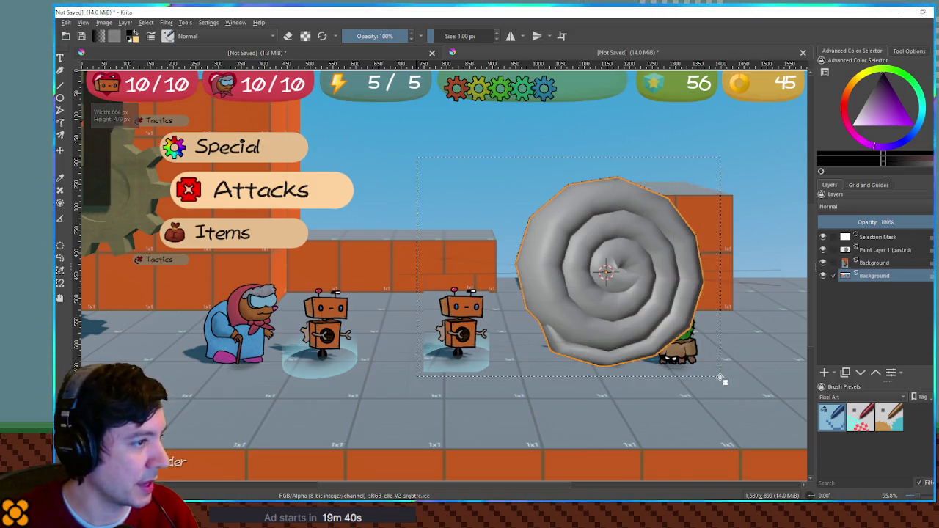
pyautogui.click(235, 22)
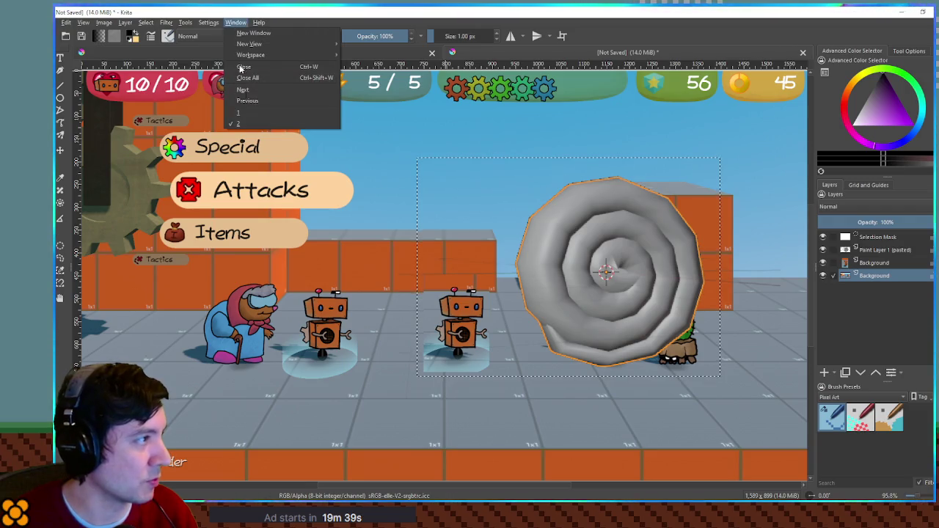
pyautogui.click(242, 113)
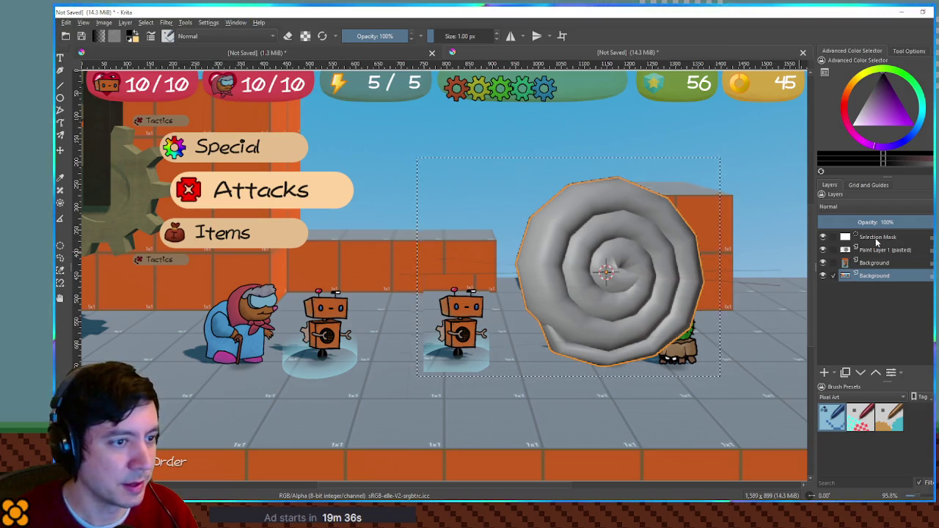
pyautogui.hotkey('ctrl', 'shift', 'e')
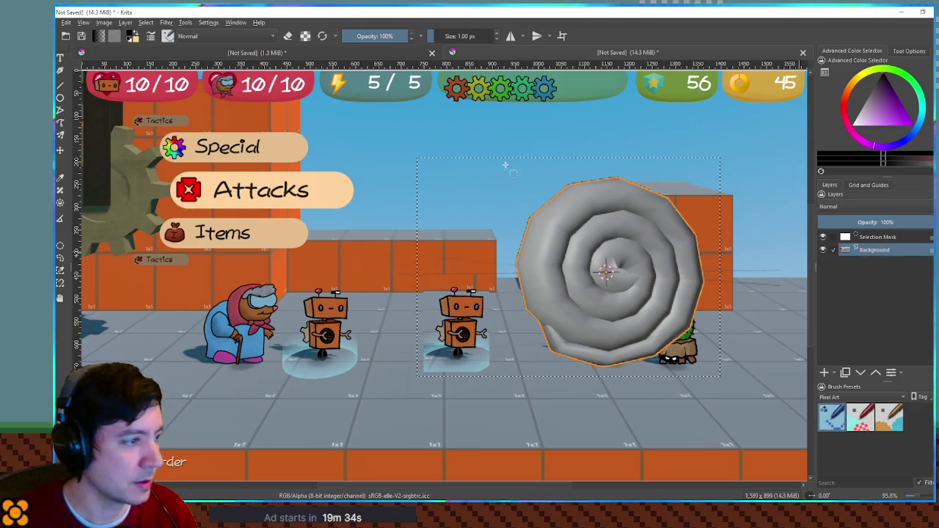
pyautogui.click(236, 22)
pyautogui.click(275, 119)
pyautogui.hotkey('ctrl', 'v')
pyautogui.moveTo(393, 292)
pyautogui.mouseDown()
pyautogui.moveTo(495, 286)
pyautogui.moveTo(429, 281)
pyautogui.mouseUp()
pyautogui.click(873, 185)
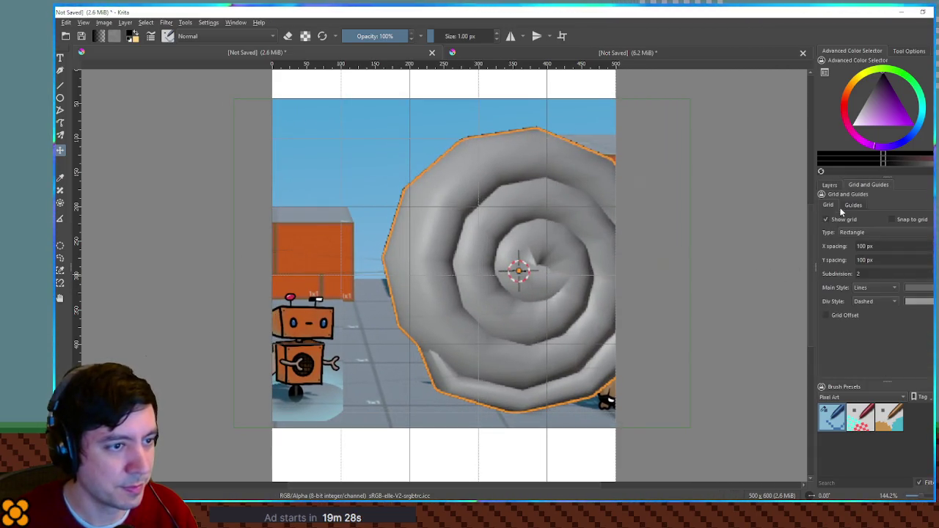
pyautogui.click(834, 221)
pyautogui.click(829, 185)
pyautogui.moveTo(865, 254)
pyautogui.mouseDown()
pyautogui.moveTo(859, 239)
pyautogui.moveTo(839, 237)
pyautogui.mouseUp()
pyautogui.scroll(3, 404, 290)
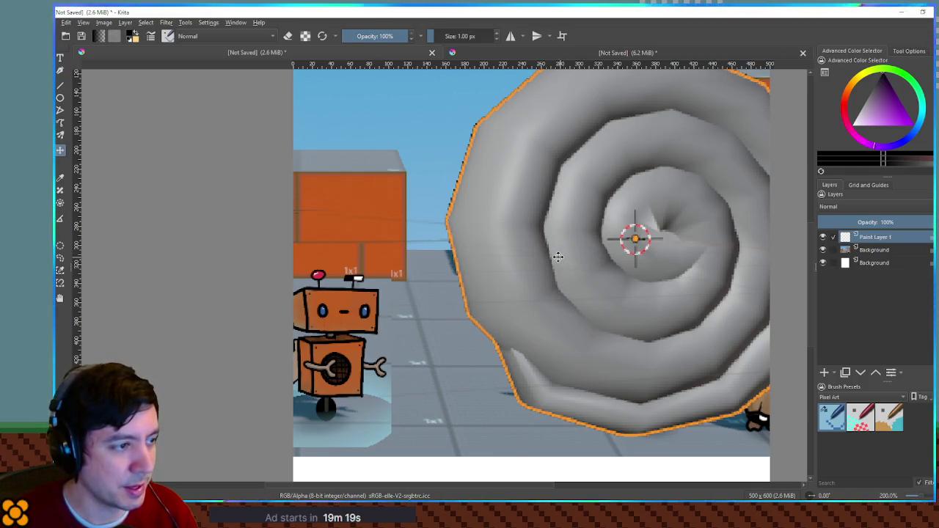
pyautogui.click(875, 250)
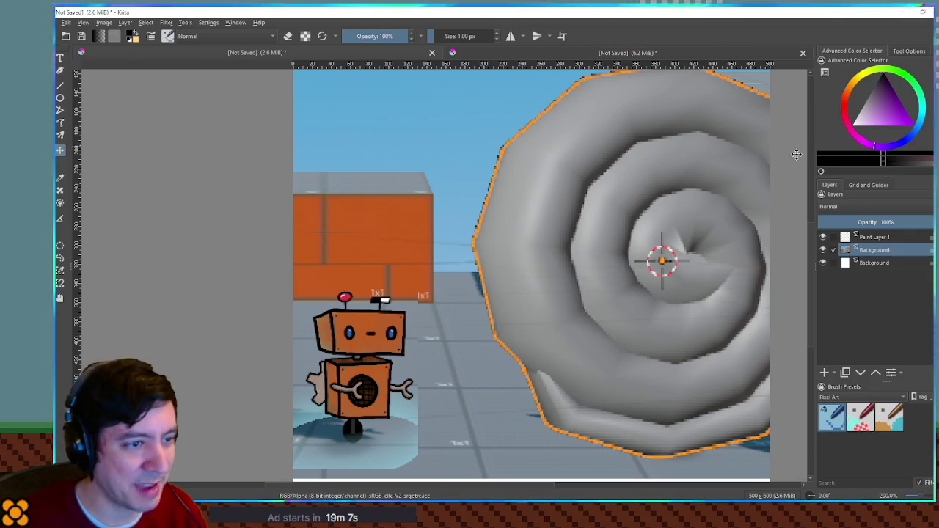
pyautogui.press('pageup')
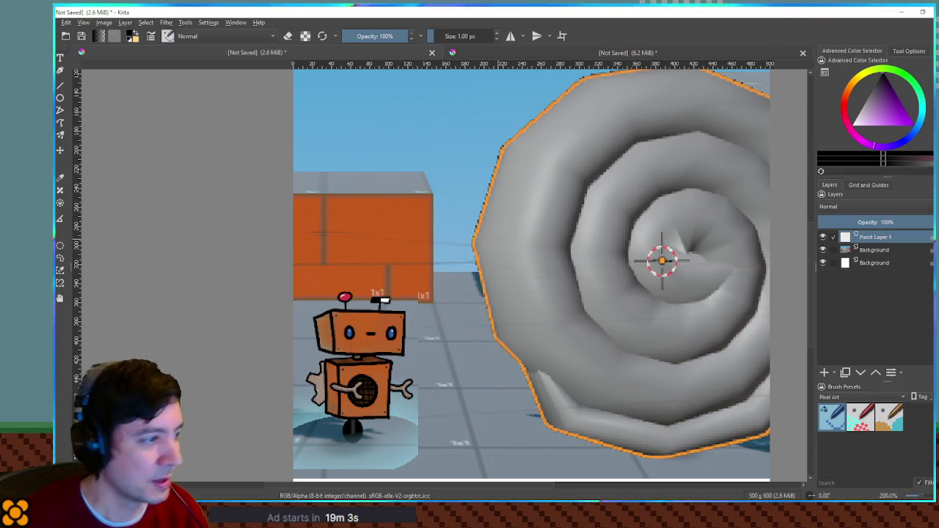
# Switch the brush presets to the Paint tag and pick a painting brush, undoing a test stroke
pyautogui.click(885, 400)
pyautogui.click(861, 388)
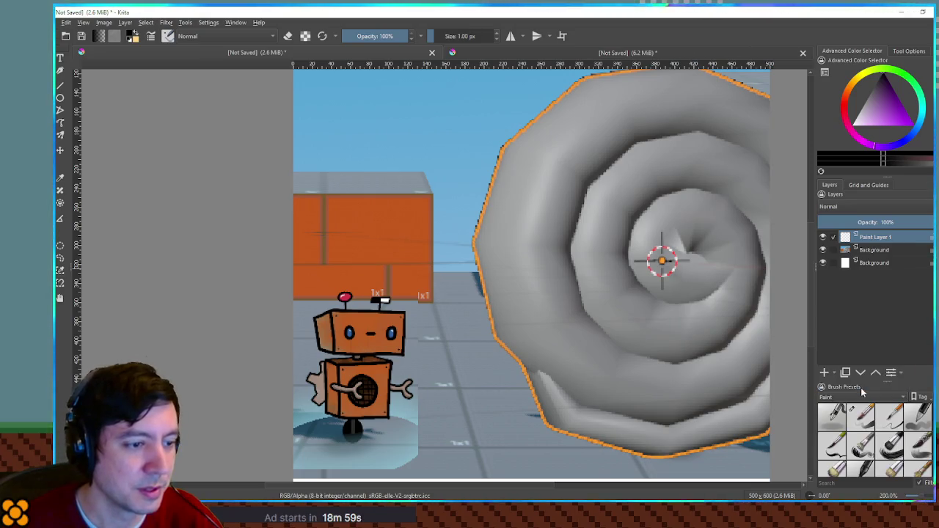
pyautogui.click(861, 416)
pyautogui.moveTo(490, 298); pyautogui.dragTo(457, 342)
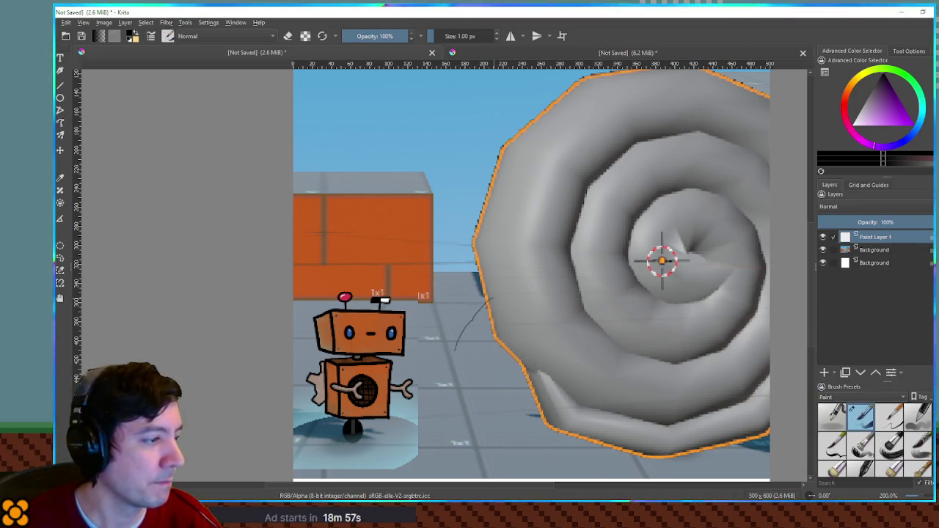
pyautogui.hotkey('ctrl', 'z')
pyautogui.hotkey('ctrl', 'z')
pyautogui.hotkey('ctrl', 'z')
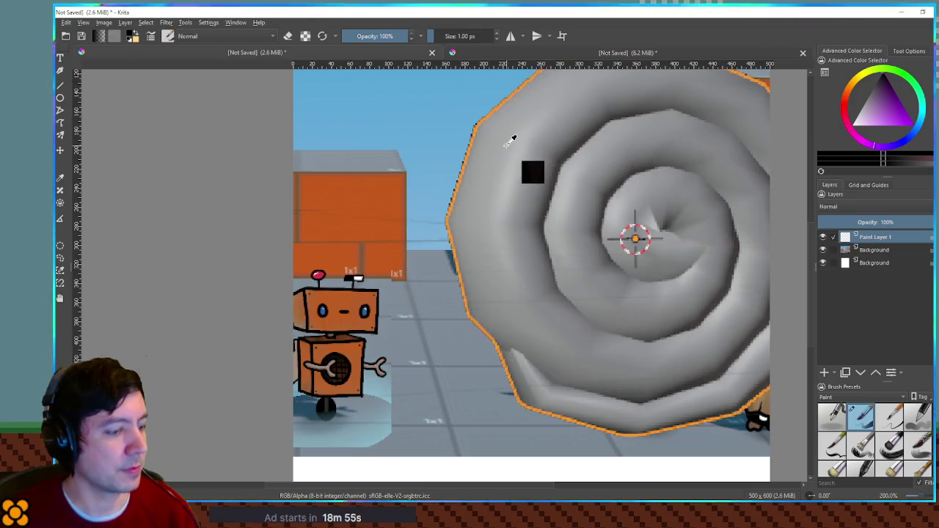
pyautogui.hotkey('ctrl', 'z')
pyautogui.hotkey('ctrl', 'z')
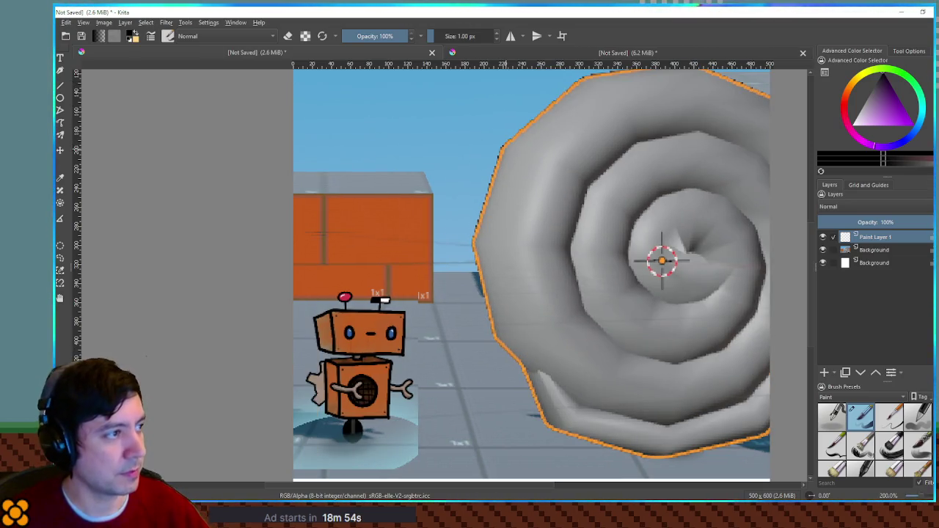
# Set the brush size to 8 px, discarding a trial curl stroke
pyautogui.click(449, 35)
pyautogui.moveTo(450, 35); pyautogui.dragTo(441, 35)
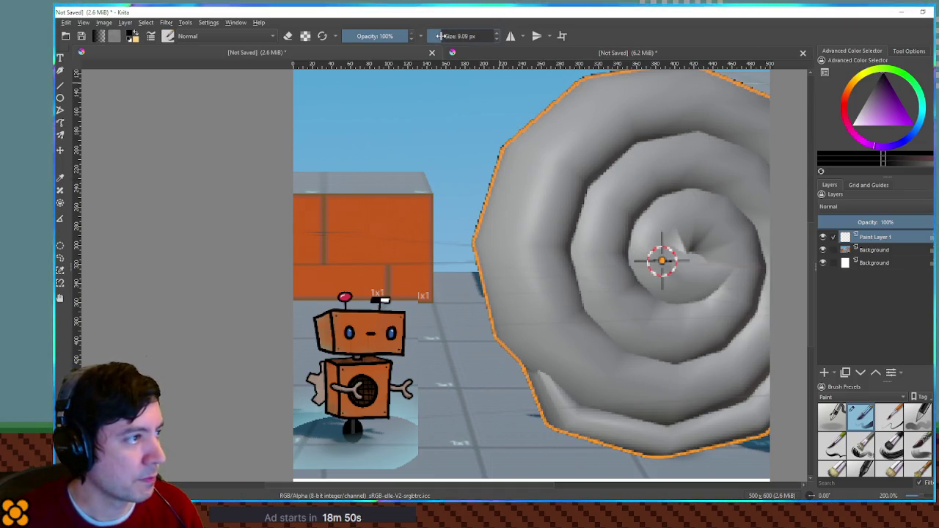
pyautogui.press('[')
pyautogui.press('[')
pyautogui.press('[')
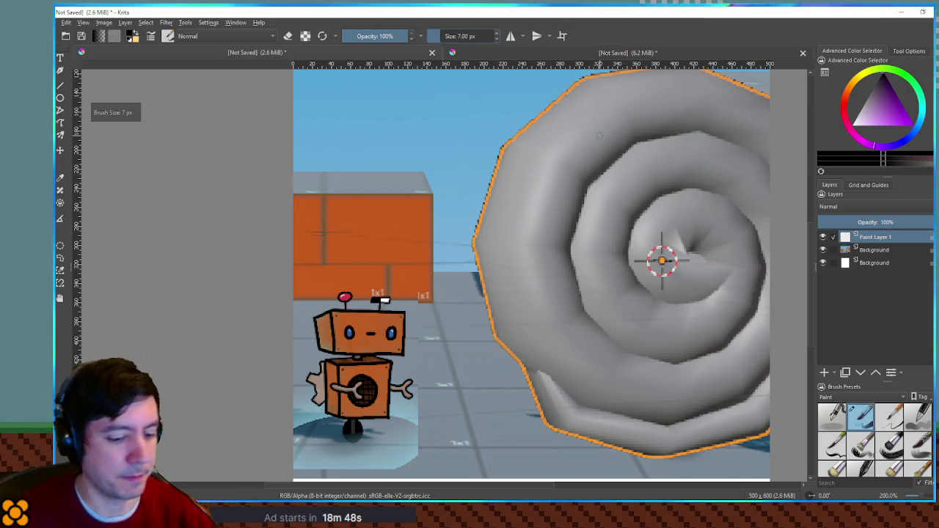
pyautogui.moveTo(518, 245)
pyautogui.mouseDown()
pyautogui.moveTo(499, 283)
pyautogui.moveTo(532, 275)
pyautogui.mouseUp()
pyautogui.press(']')
pyautogui.hotkey('ctrl', 'z')
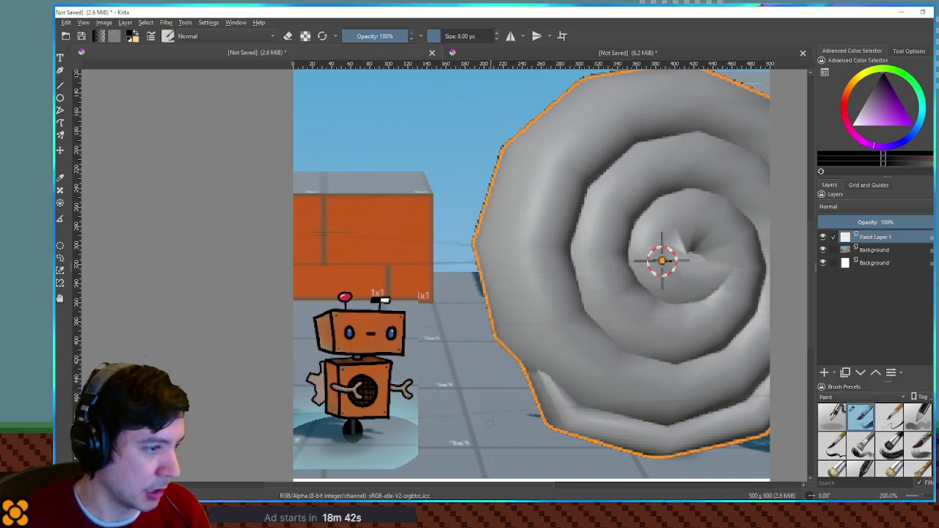
# Draw a black vertical line beside the robot after undoing hairpin and looped trial strokes
pyautogui.moveTo(462, 432)
pyautogui.mouseDown()
pyautogui.moveTo(429, 248)
pyautogui.moveTo(451, 272)
pyautogui.moveTo(470, 408)
pyautogui.mouseUp()
pyautogui.hotkey('ctrl', 'z')
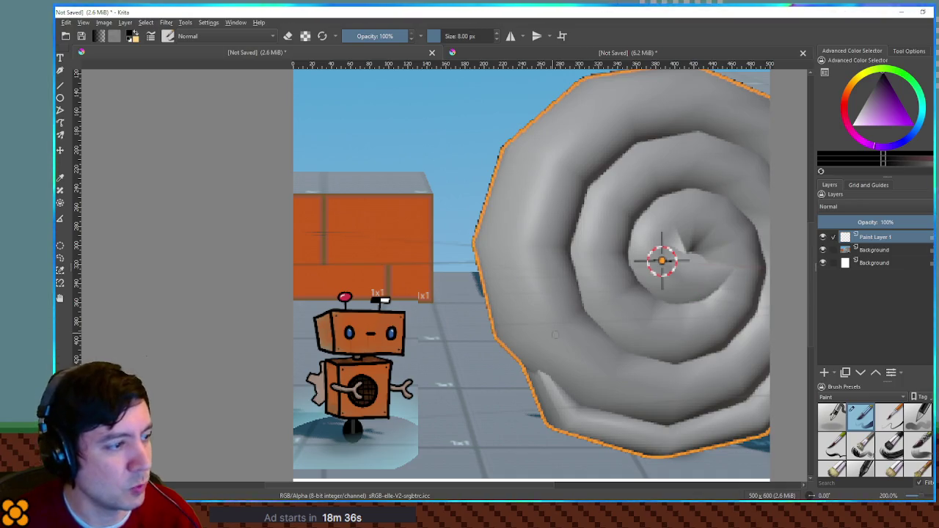
pyautogui.scroll(-2, 580, 256)
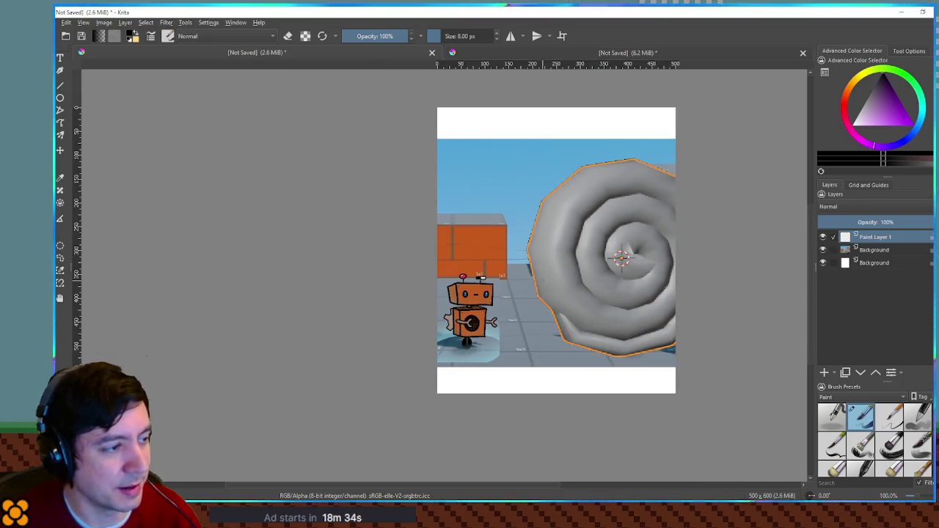
pyautogui.moveTo(536, 339); pyautogui.dragTo(497, 223)
pyautogui.moveTo(497, 189)
pyautogui.mouseDown()
pyautogui.moveTo(529, 114)
pyautogui.moveTo(543, 192)
pyautogui.moveTo(546, 362)
pyautogui.mouseUp()
pyautogui.hotkey('ctrl', 'z')
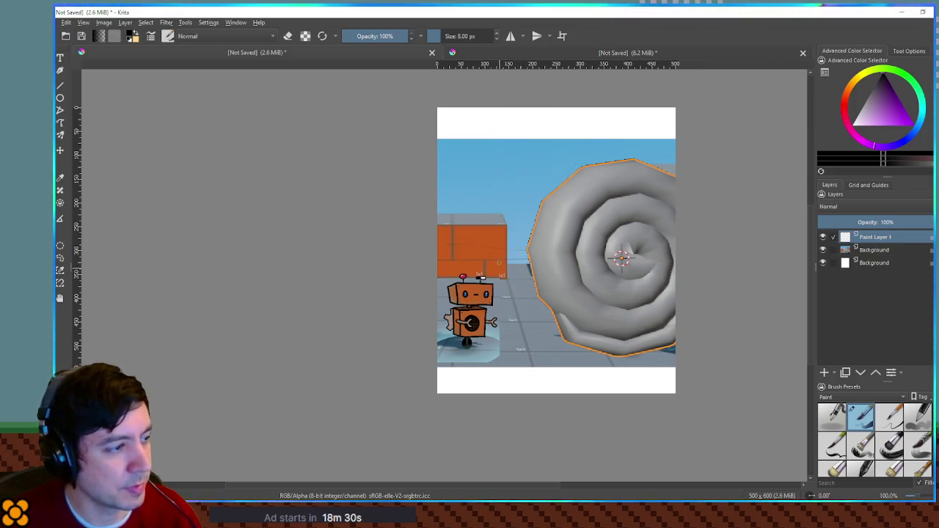
pyautogui.moveTo(499, 267); pyautogui.dragTo(500, 324)
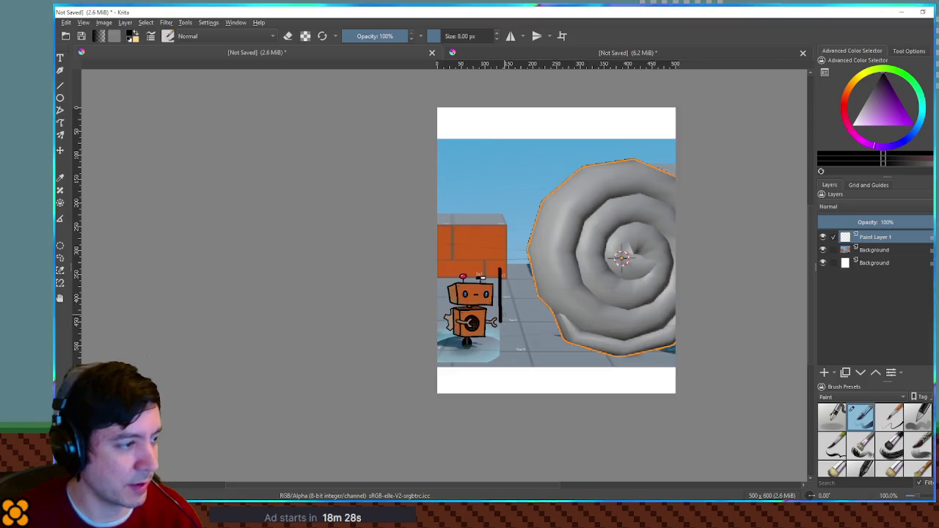
pyautogui.scroll(8, 499, 308)
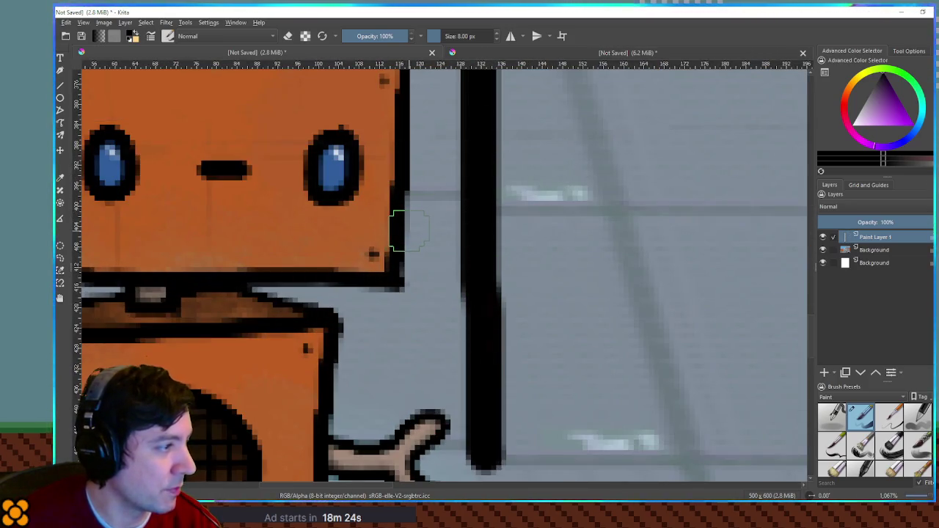
pyautogui.scroll(-8, 408, 231)
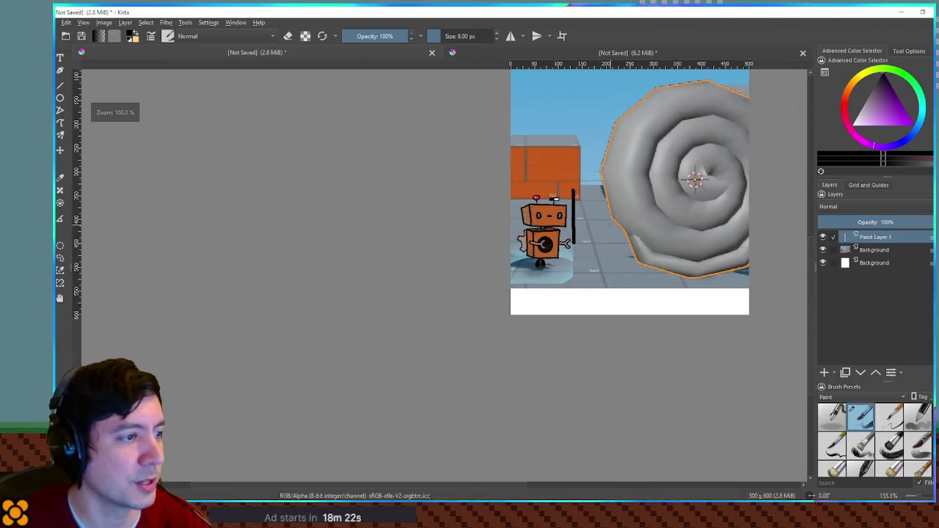
pyautogui.click(882, 253)
pyautogui.hotkey('ctrl', 't')
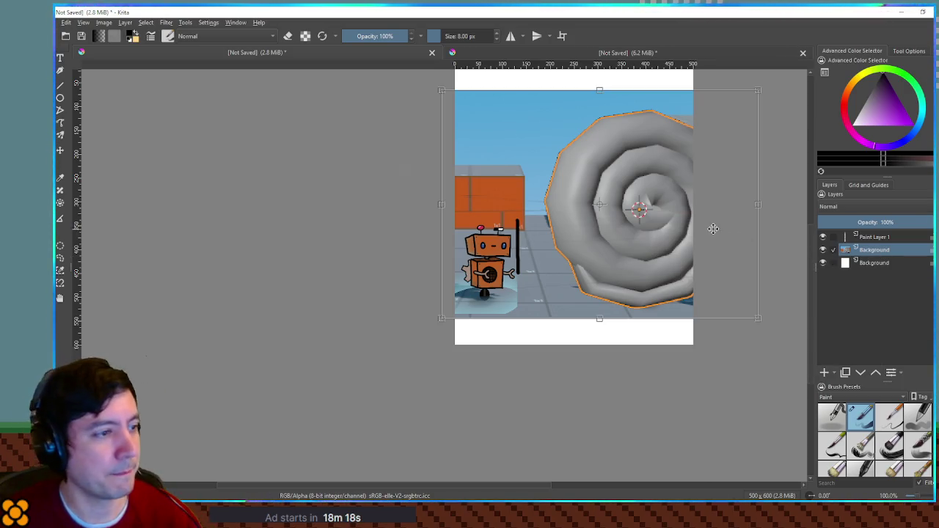
pyautogui.scroll(-3, 756, 159)
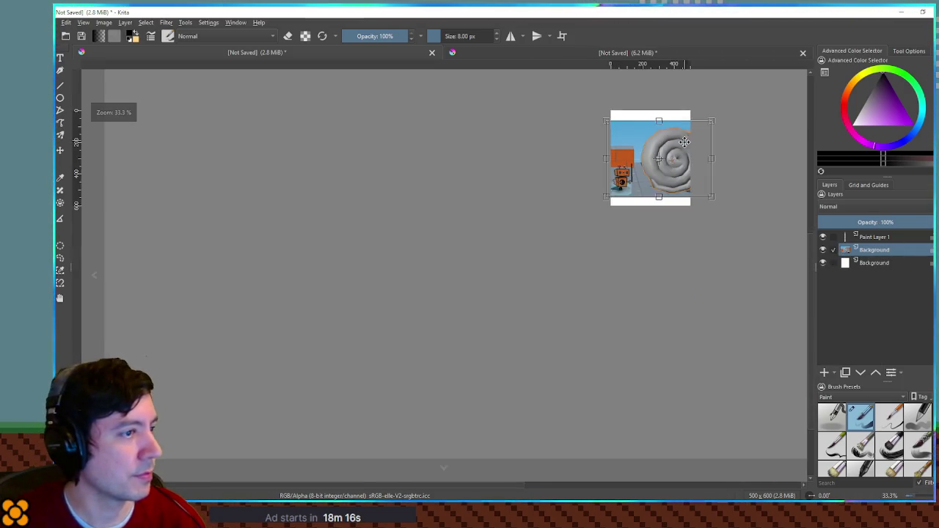
pyautogui.moveTo(610, 224)
pyautogui.mouseDown()
pyautogui.moveTo(702, 279)
pyautogui.moveTo(716, 298)
pyautogui.mouseUp()
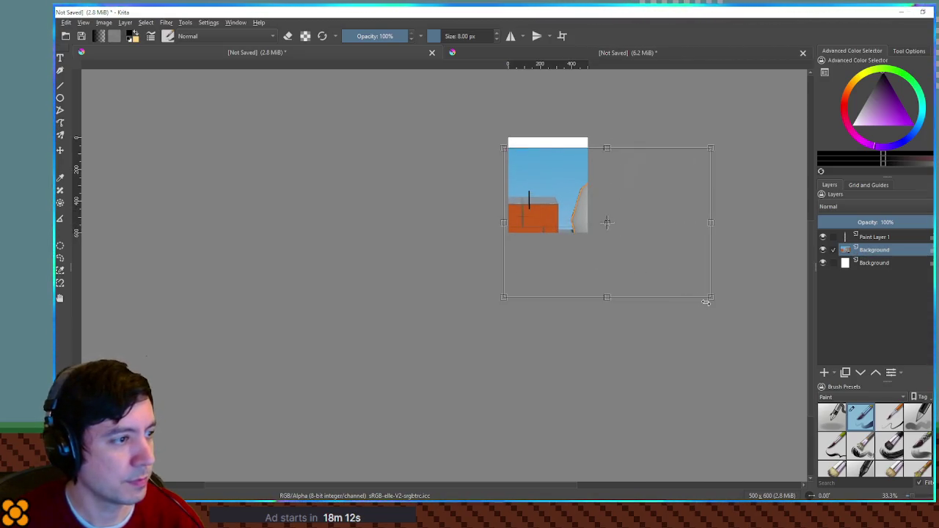
pyautogui.hotkey('ctrl', 'z')
pyautogui.click(909, 51)
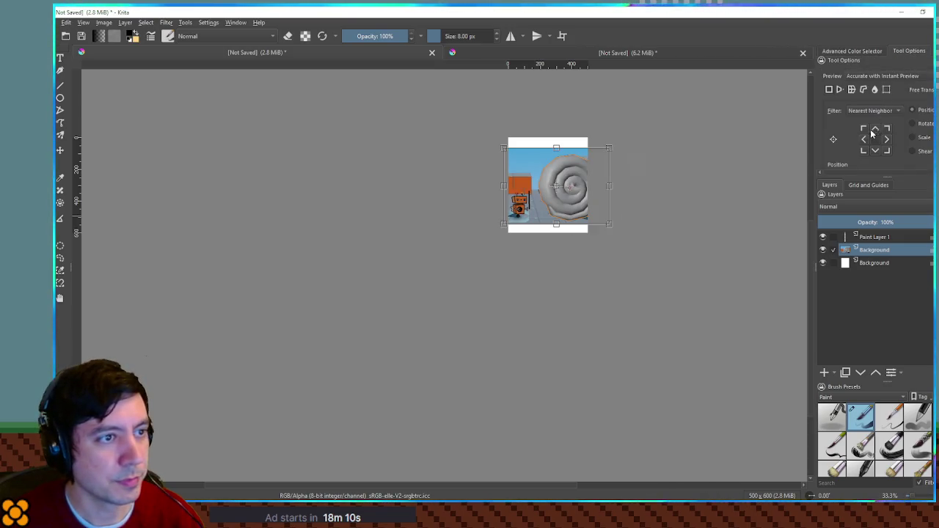
pyautogui.scroll(-3, 853, 130)
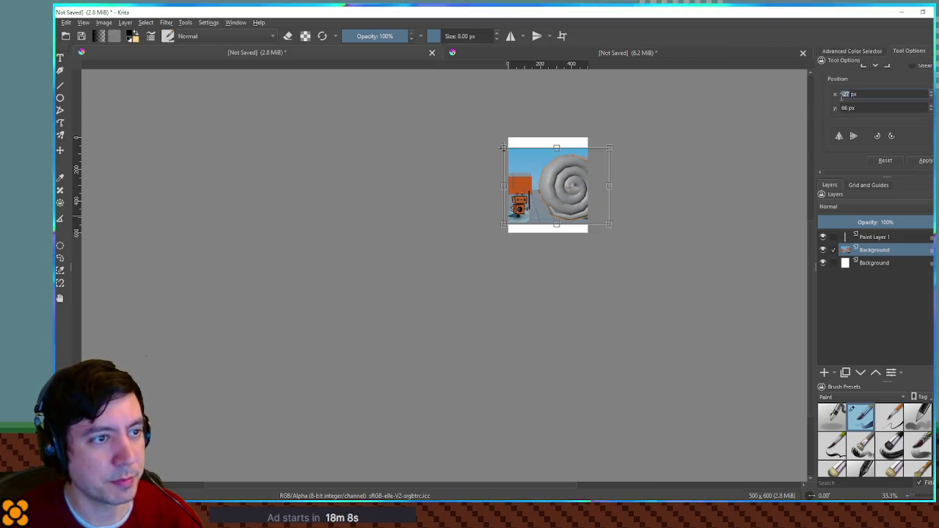
pyautogui.scroll(2, 827, 97)
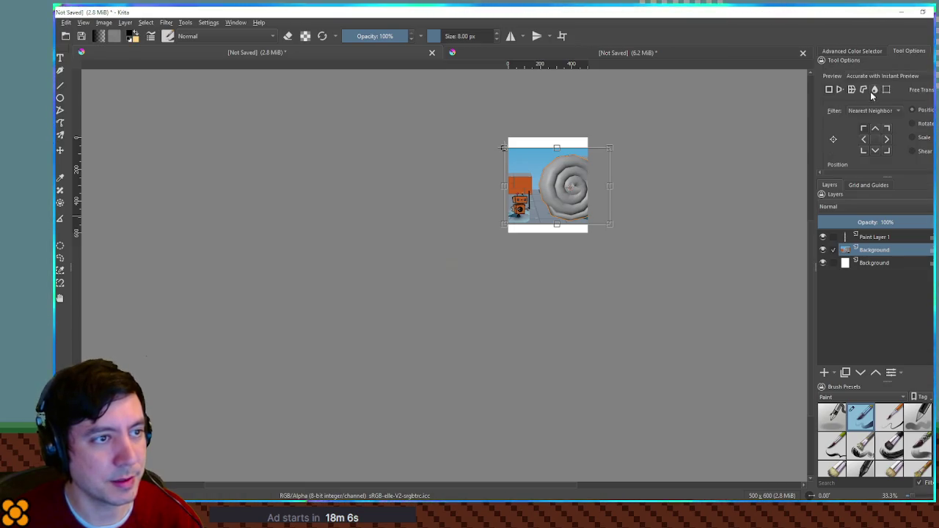
pyautogui.scroll(-1, 808, 107)
pyautogui.scroll(-3, 832, 116)
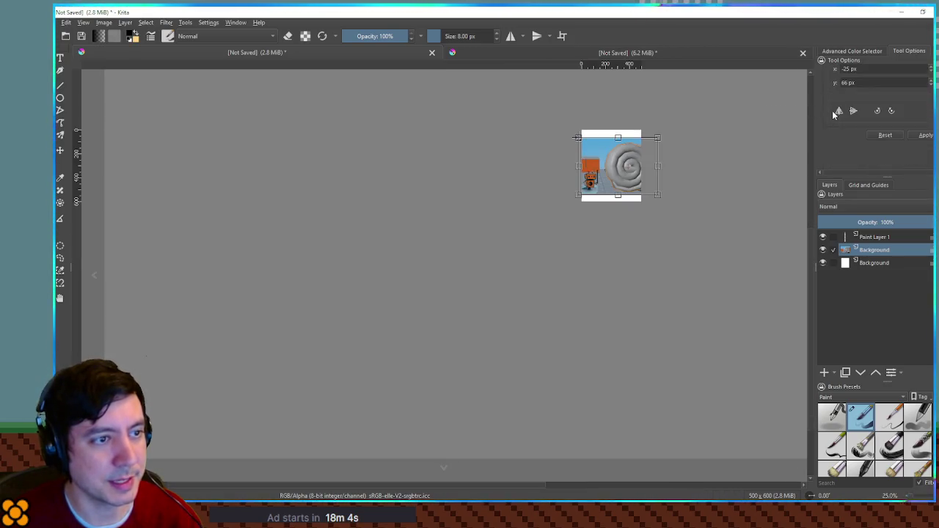
pyautogui.scroll(3, 844, 144)
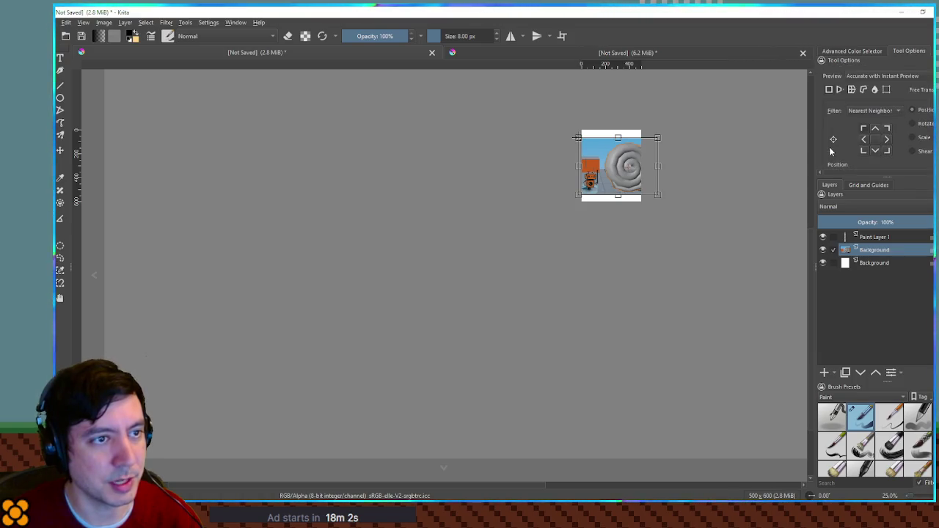
pyautogui.click(856, 49)
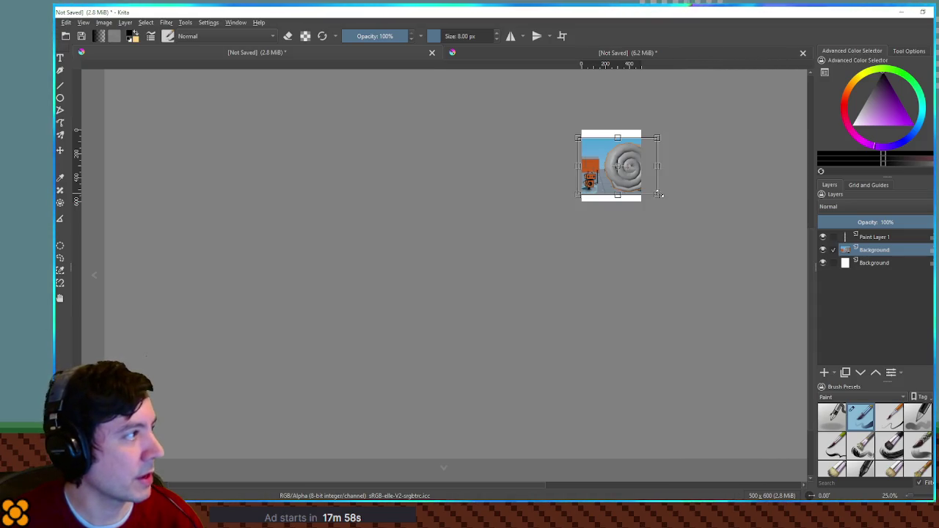
pyautogui.moveTo(667, 154); pyautogui.dragTo(556, 151)
pyautogui.scroll(3, 578, 172)
pyautogui.scroll(-1, 556, 151)
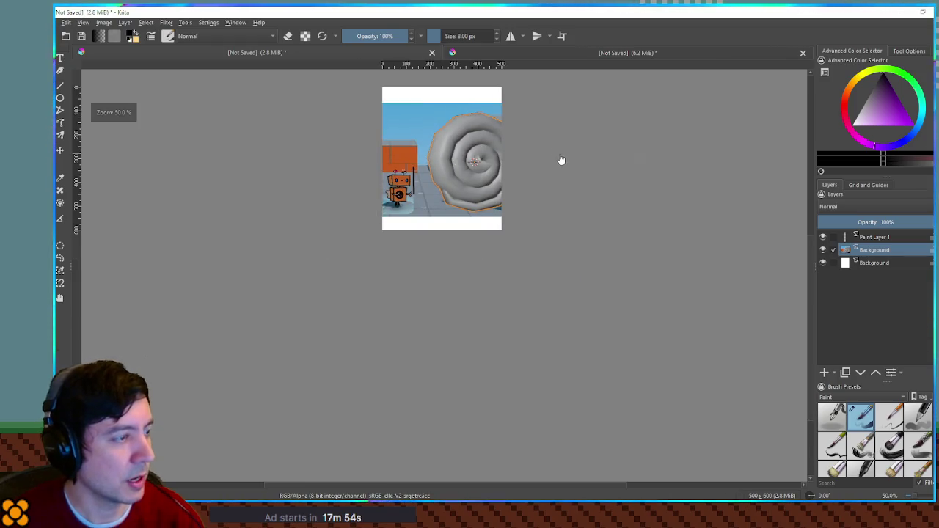
pyautogui.hotkey('ctrl', 'alt', 'i')
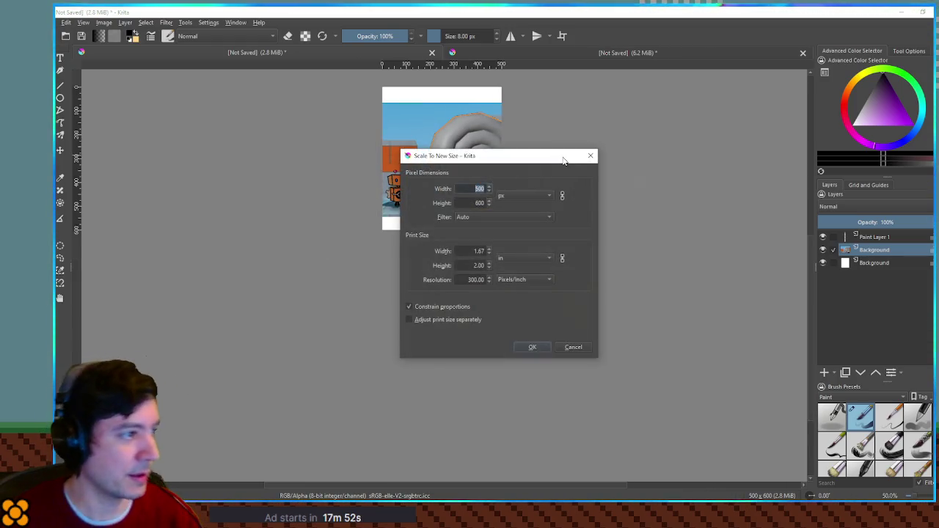
pyautogui.write('1000')
pyautogui.press('Return')
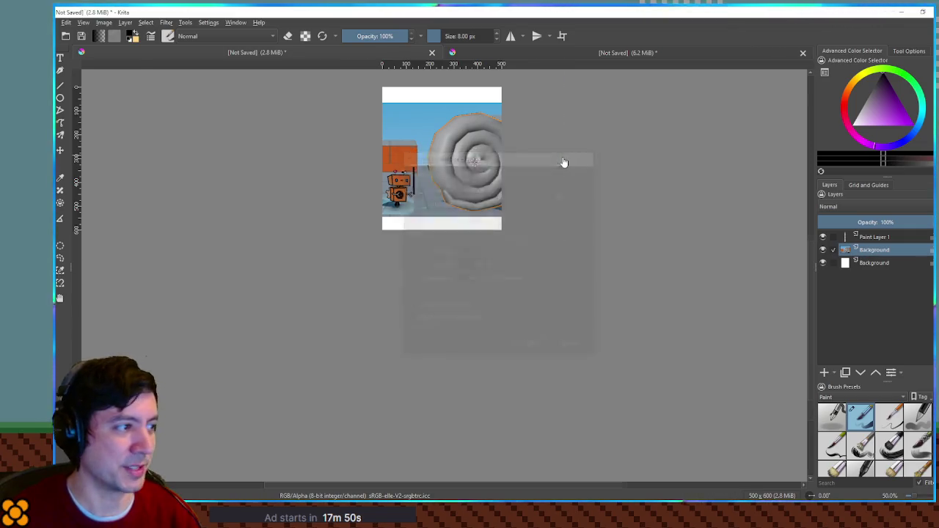
pyautogui.scroll(3, 337, 207)
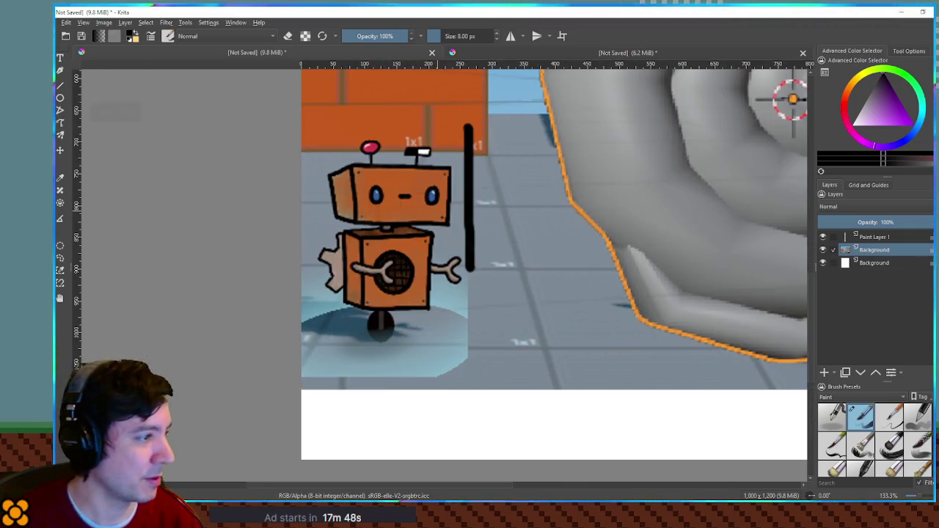
pyautogui.moveTo(452, 148); pyautogui.dragTo(447, 225)
pyautogui.hotkey('ctrl', 'z')
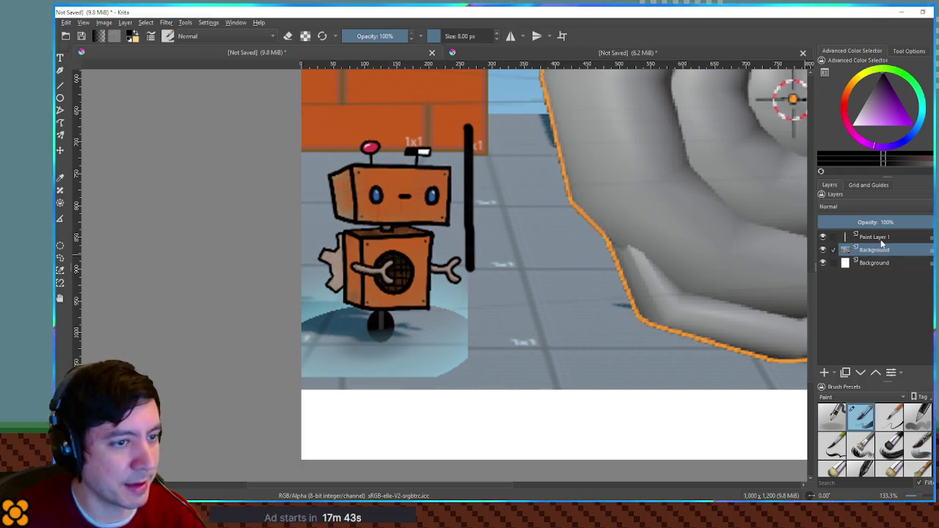
pyautogui.click(881, 239)
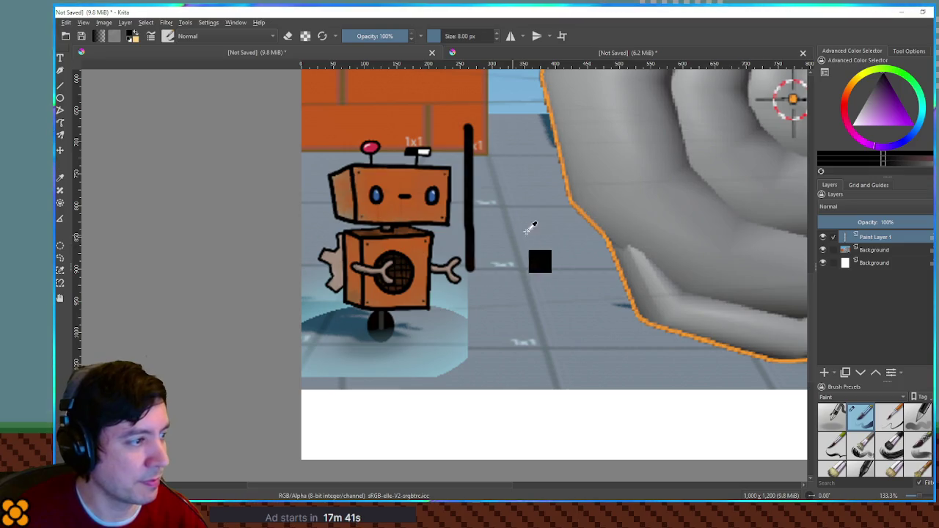
pyautogui.hotkey('ctrl', 'a')
pyautogui.press('Delete')
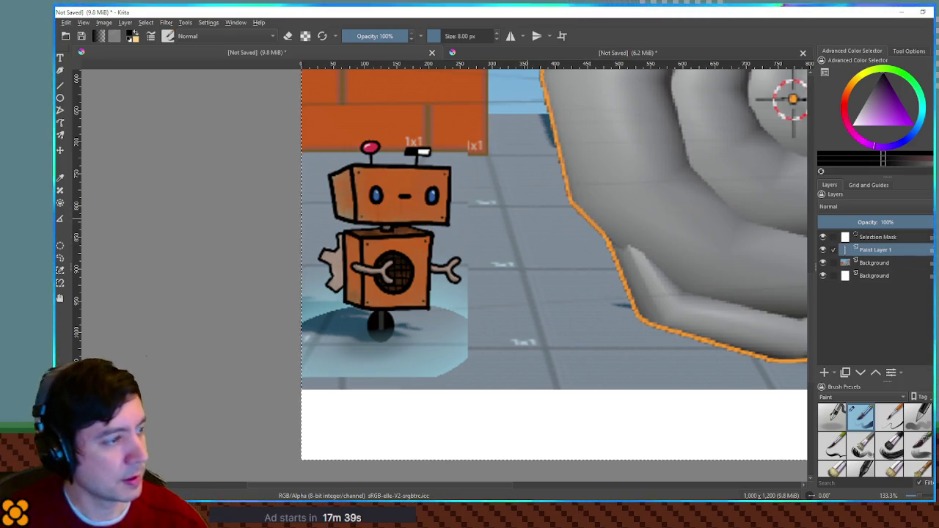
pyautogui.hotkey('ctrl', 'shift', 'a')
pyautogui.press('-')
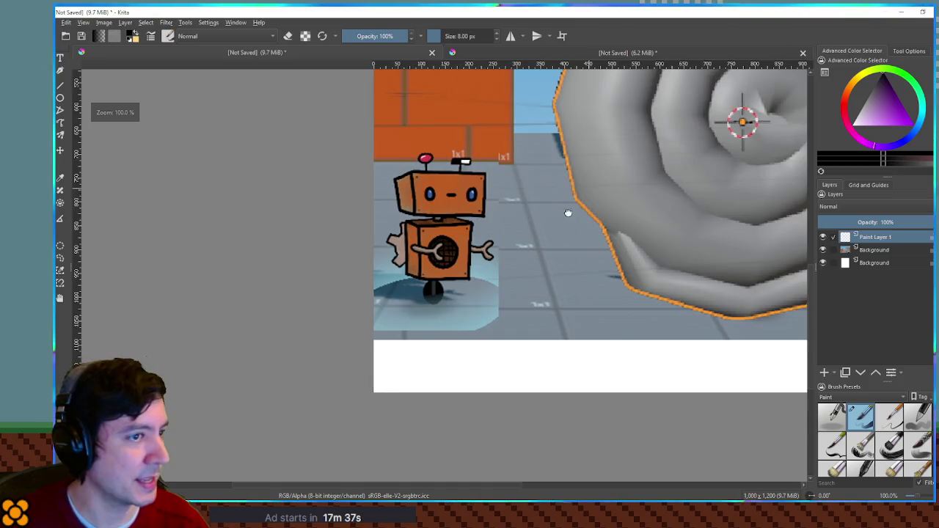
pyautogui.moveTo(468, 183); pyautogui.dragTo(466, 301)
pyautogui.hotkey('ctrl', 'z')
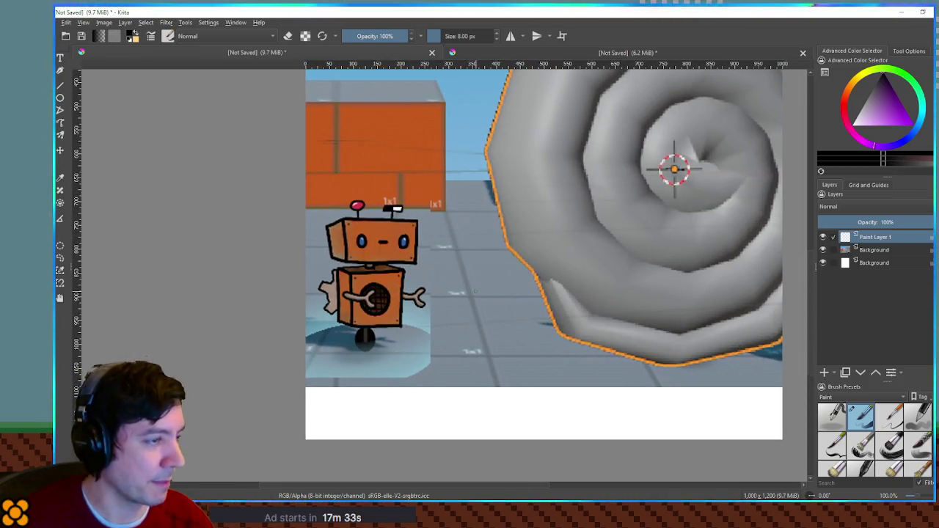
# Zoom out and undo the stray circle beside the spiral and a trial curve at the shell's edge
pyautogui.press('-')
pyautogui.press('-')
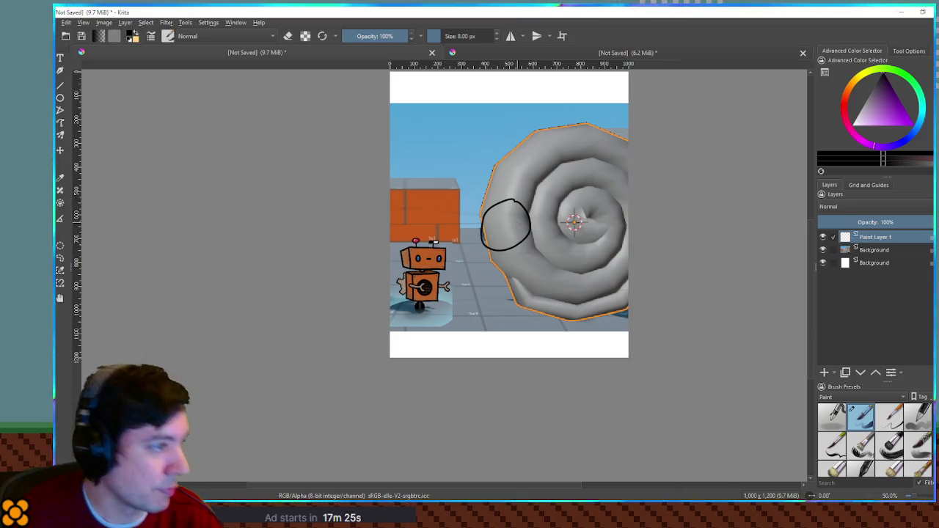
pyautogui.hotkey('ctrl', 'z')
pyautogui.scroll(3, 515, 241)
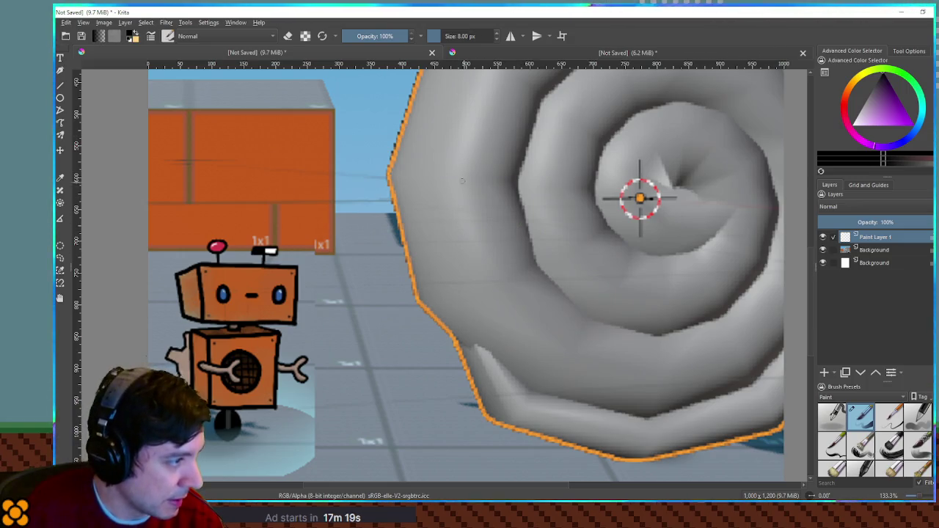
pyautogui.moveTo(455, 164)
pyautogui.mouseDown()
pyautogui.moveTo(405, 212)
pyautogui.moveTo(441, 242)
pyautogui.moveTo(461, 239)
pyautogui.mouseUp()
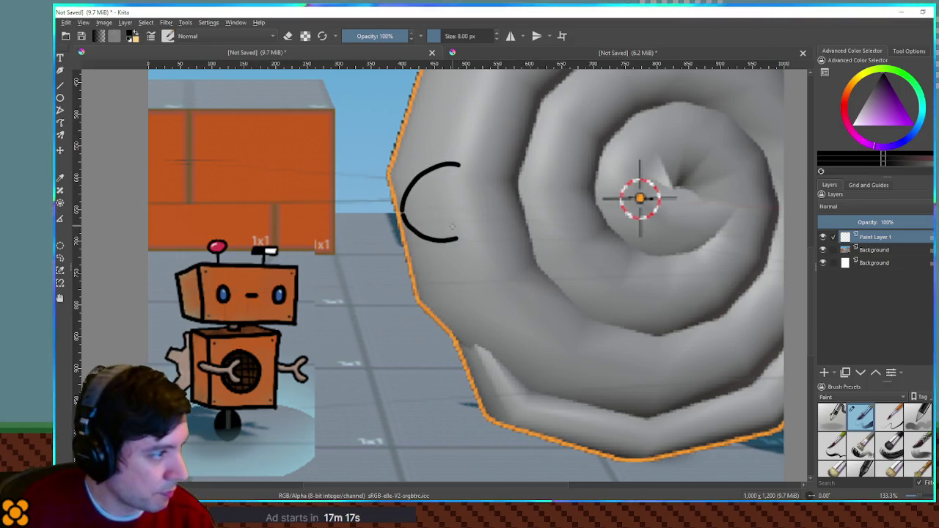
pyautogui.hotkey('ctrl', 'z')
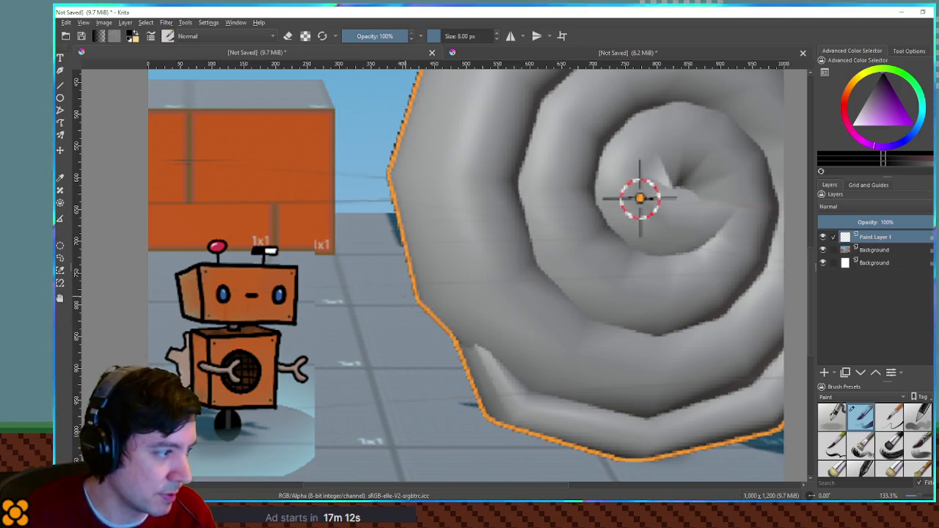
# Draw the snail body's outer and inner U-shaped lines along the shell, starting a loop above
pyautogui.moveTo(397, 268)
pyautogui.mouseDown()
pyautogui.moveTo(439, 401)
pyautogui.moveTo(481, 426)
pyautogui.moveTo(537, 426)
pyautogui.moveTo(561, 371)
pyautogui.moveTo(551, 314)
pyautogui.mouseUp()
pyautogui.moveTo(436, 252)
pyautogui.mouseDown()
pyautogui.moveTo(454, 316)
pyautogui.moveTo(480, 361)
pyautogui.moveTo(515, 327)
pyautogui.moveTo(514, 270)
pyautogui.mouseUp()
pyautogui.moveTo(438, 252)
pyautogui.mouseDown()
pyautogui.moveTo(456, 213)
pyautogui.moveTo(430, 166)
pyautogui.moveTo(368, 166)
pyautogui.moveTo(345, 218)
pyautogui.moveTo(387, 269)
pyautogui.mouseUp()
# Replace the stray loop and trial stalks with an eyestalk rising to its round bulb; discard the eye fill
pyautogui.hotkey('ctrl', 'z')
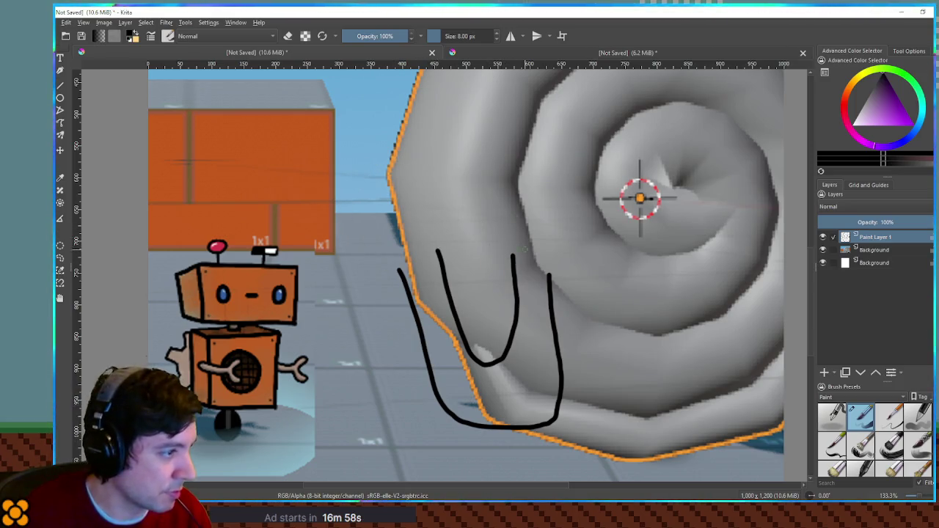
pyautogui.moveTo(512, 256)
pyautogui.mouseDown()
pyautogui.moveTo(490, 245)
pyautogui.moveTo(470, 193)
pyautogui.moveTo(486, 165)
pyautogui.mouseUp()
pyautogui.hotkey('ctrl', 'z')
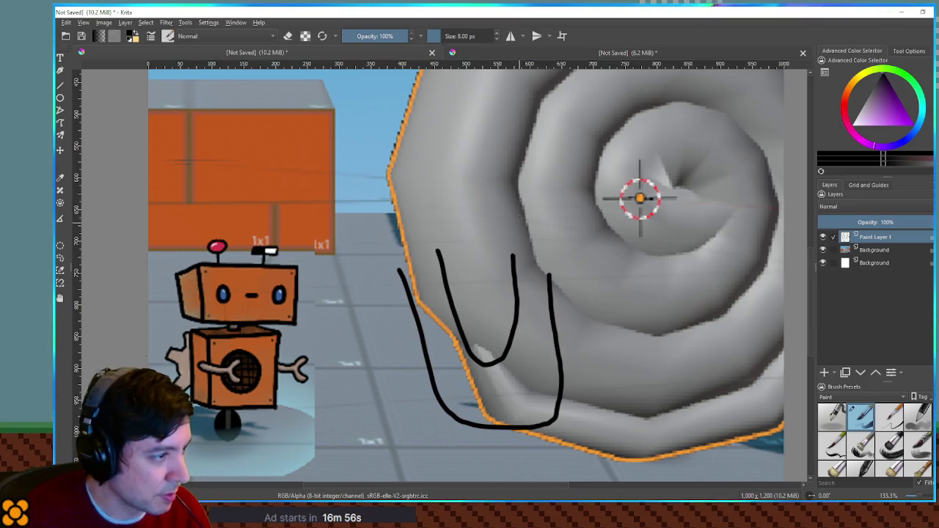
pyautogui.moveTo(510, 252)
pyautogui.mouseDown()
pyautogui.moveTo(496, 198)
pyautogui.moveTo(535, 174)
pyautogui.mouseUp()
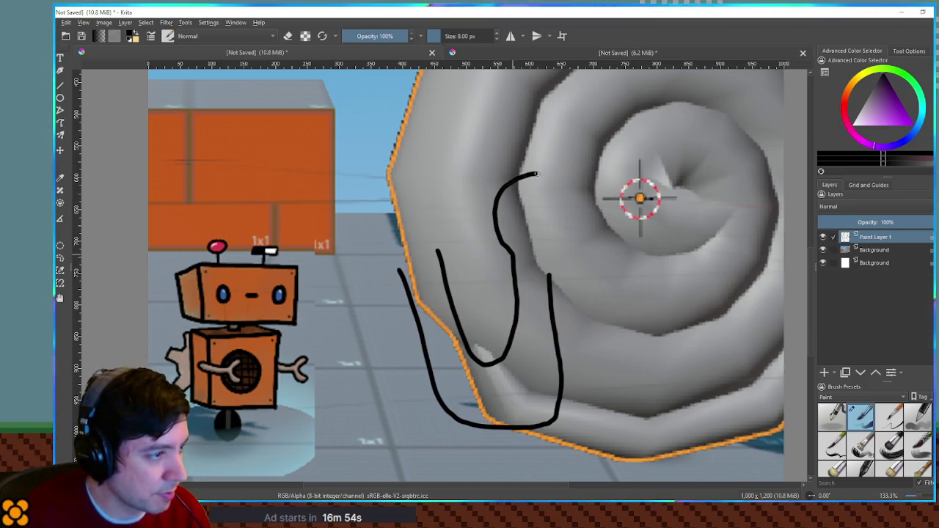
pyautogui.hotkey('ctrl', 'z')
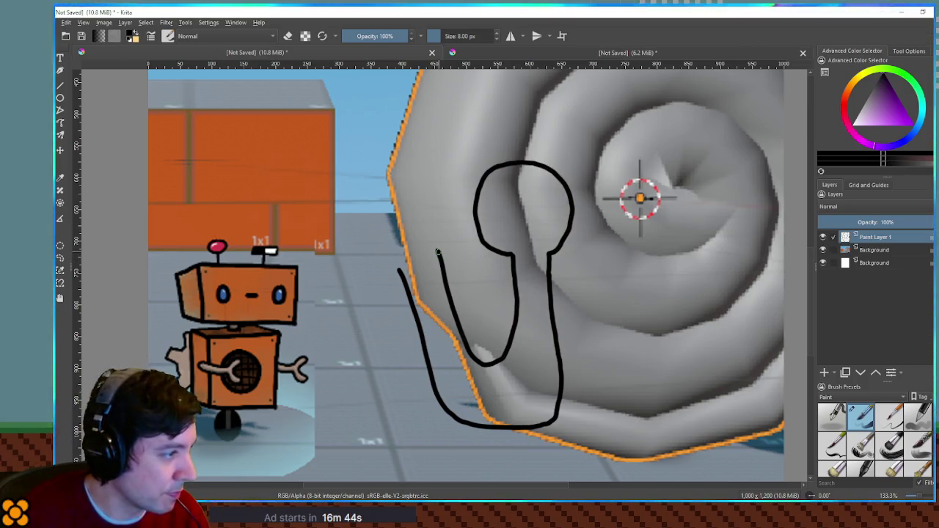
pyautogui.moveTo(450, 226); pyautogui.dragTo(439, 189)
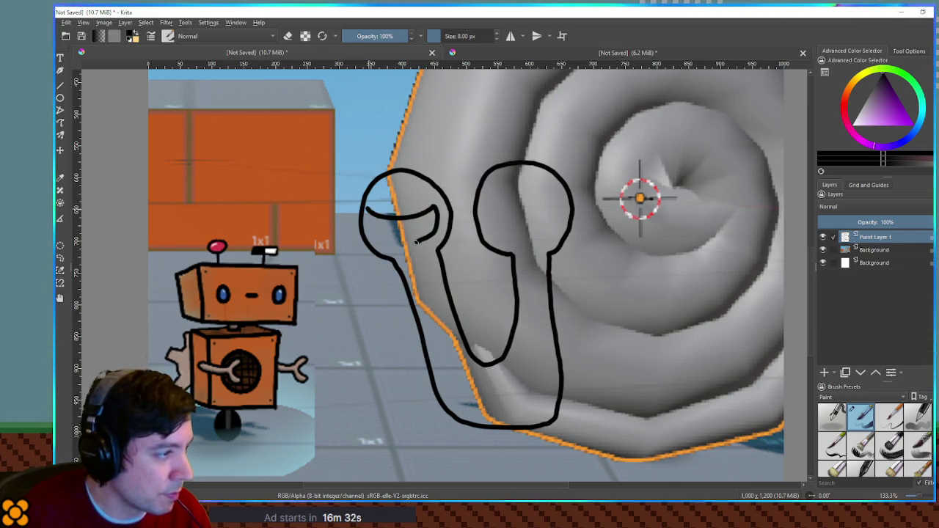
pyautogui.moveTo(366, 219)
pyautogui.mouseDown()
pyautogui.moveTo(375, 224)
pyautogui.moveTo(372, 216)
pyautogui.mouseUp()
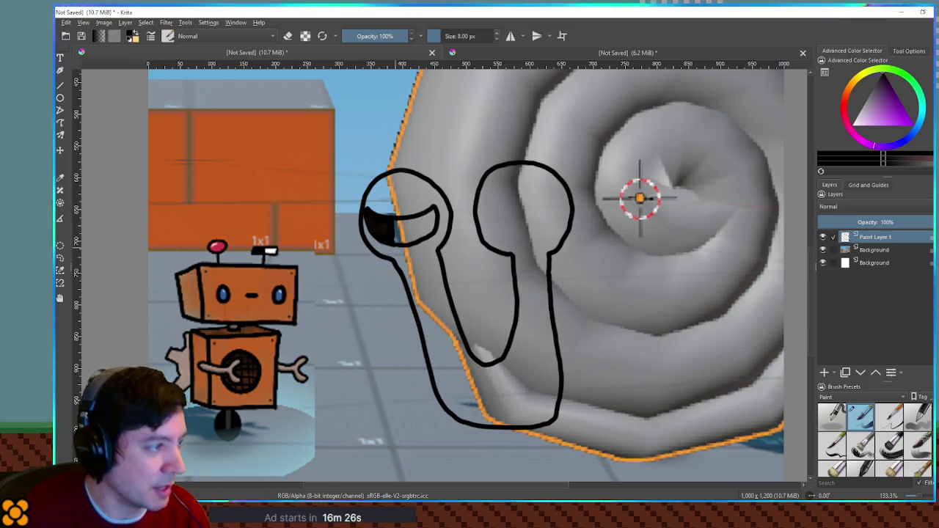
pyautogui.hotkey('ctrl', 'z')
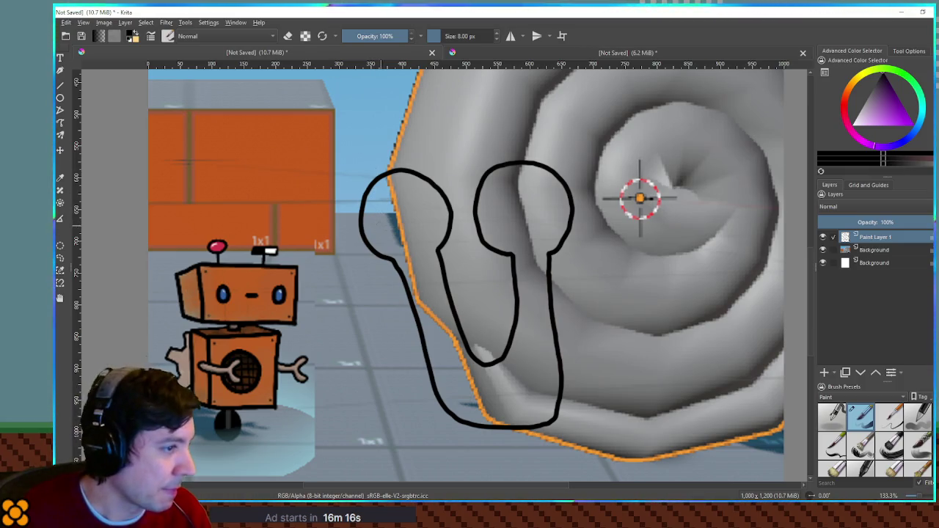
pyautogui.scroll(-3, 508, 217)
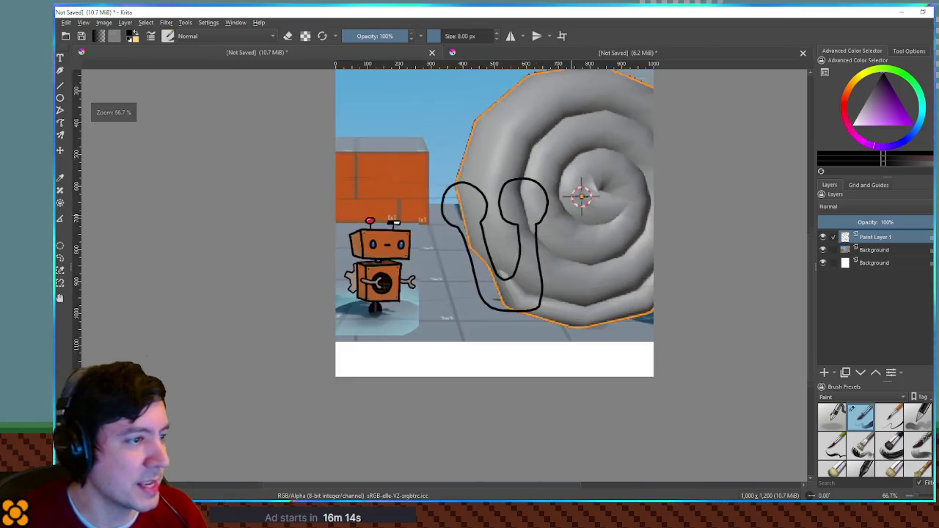
# Zoom in on the eyestalk bulbs and try eye shapes in both, undoing them
pyautogui.scroll(3, 508, 218)
pyautogui.moveTo(470, 225); pyautogui.dragTo(508, 217)
pyautogui.scroll(3, 508, 217)
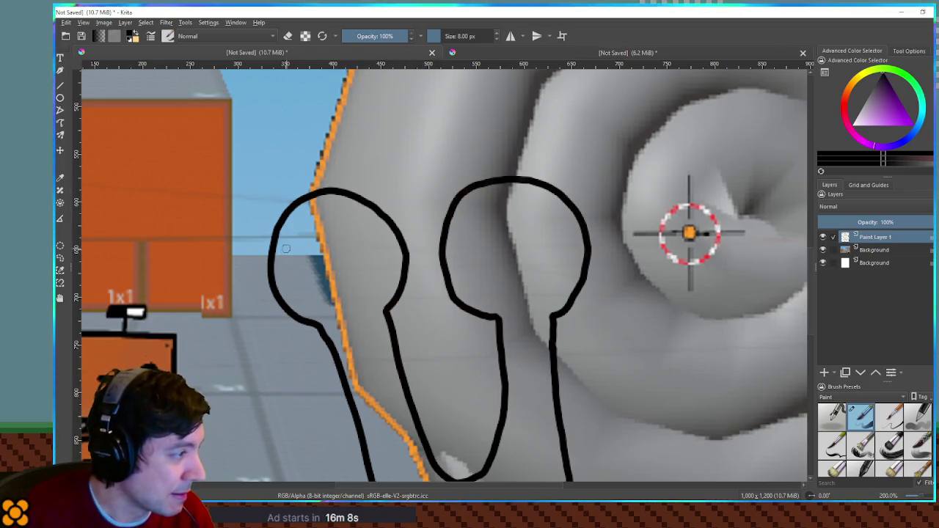
pyautogui.moveTo(292, 247)
pyautogui.mouseDown()
pyautogui.moveTo(317, 245)
pyautogui.moveTo(332, 278)
pyautogui.moveTo(286, 297)
pyautogui.moveTo(276, 251)
pyautogui.mouseUp()
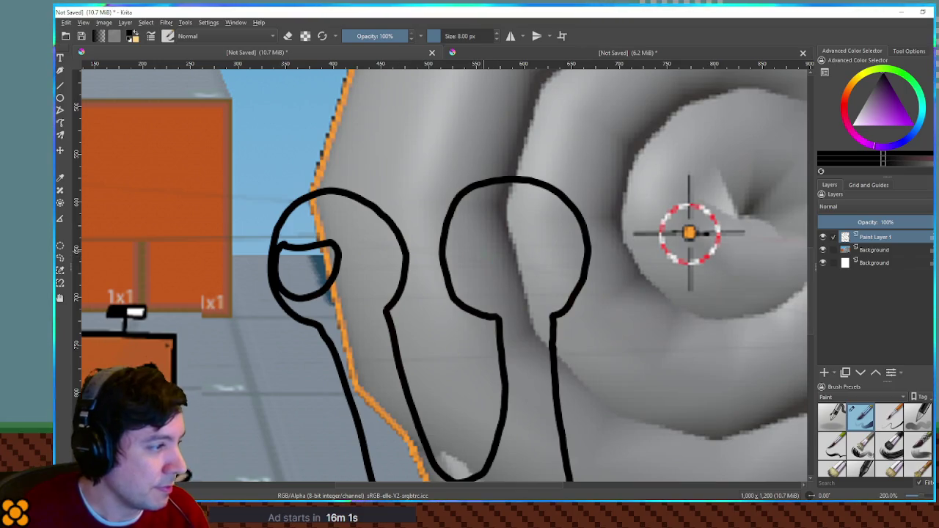
pyautogui.moveTo(454, 241)
pyautogui.mouseDown()
pyautogui.moveTo(508, 235)
pyautogui.moveTo(502, 277)
pyautogui.moveTo(470, 285)
pyautogui.moveTo(456, 251)
pyautogui.mouseUp()
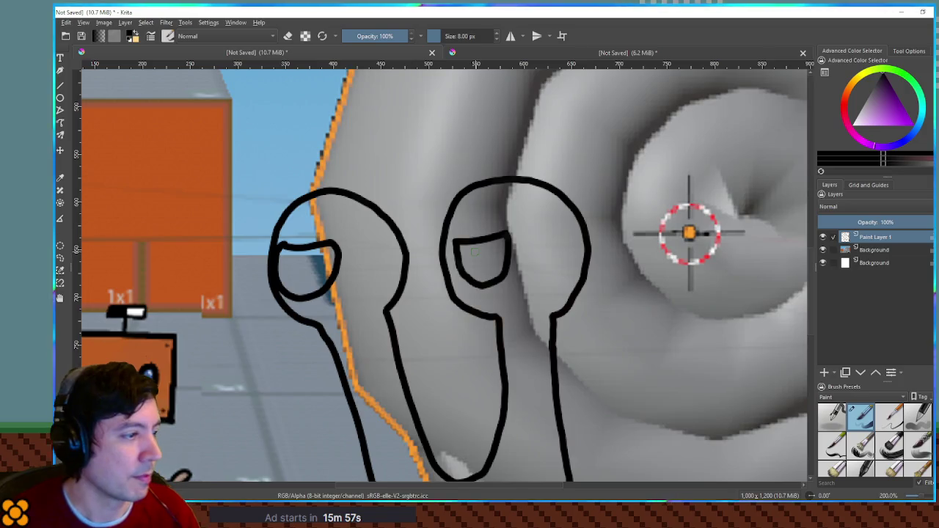
pyautogui.press('1')
pyautogui.hotkey('ctrl', 'z')
pyautogui.hotkey('ctrl', 'z')
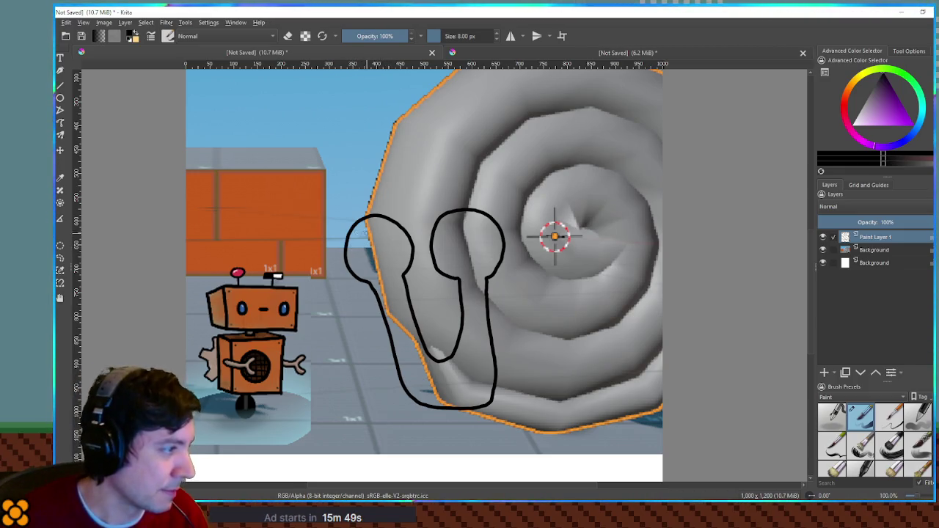
# Try a curved stroke, then a straight slit eye across the left bulb, and recentre on it
pyautogui.scroll(3, 356, 231)
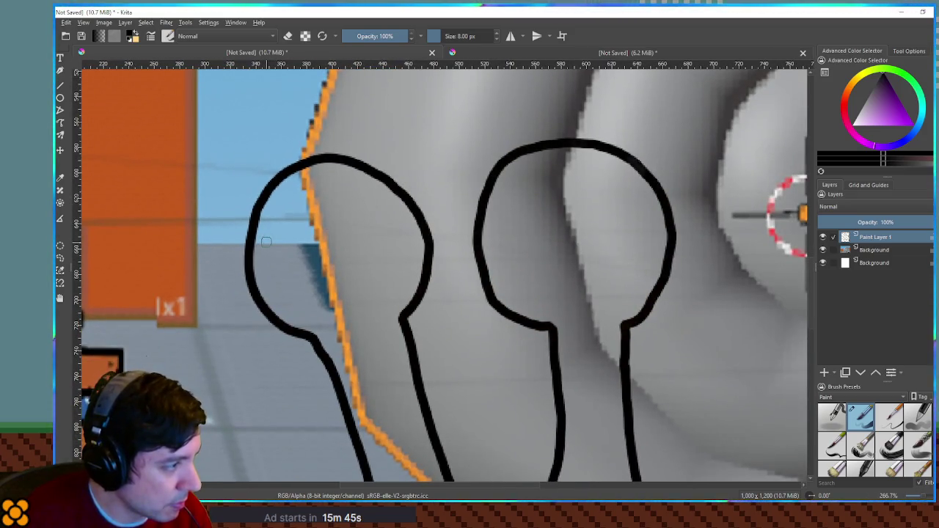
pyautogui.moveTo(263, 240); pyautogui.dragTo(315, 255)
pyautogui.hotkey('ctrl', 'z')
pyautogui.moveTo(270, 281)
pyautogui.mouseDown()
pyautogui.moveTo(389, 269)
pyautogui.moveTo(404, 250)
pyautogui.moveTo(367, 240)
pyautogui.moveTo(270, 259)
pyautogui.moveTo(261, 269)
pyautogui.moveTo(270, 282)
pyautogui.moveTo(300, 264)
pyautogui.mouseUp()
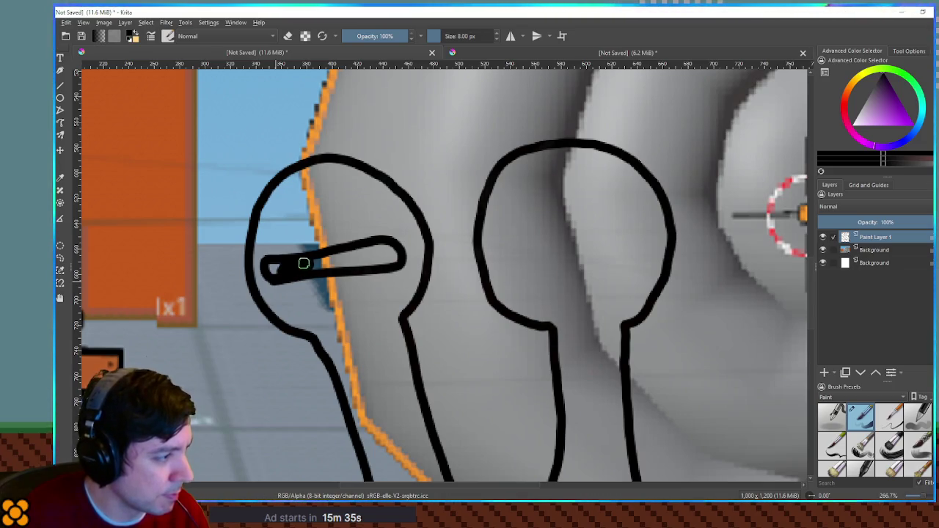
pyautogui.scroll(-4, 420, 265)
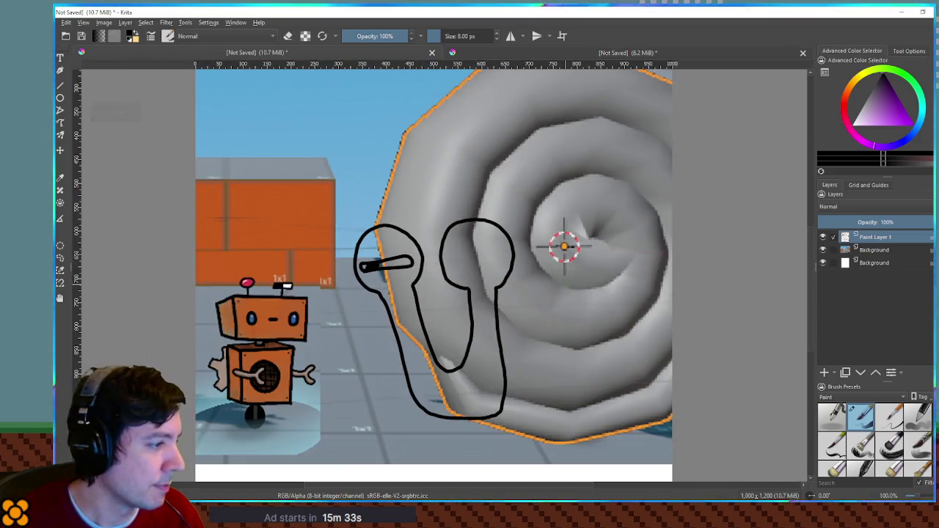
pyautogui.scroll(2, 578, 285)
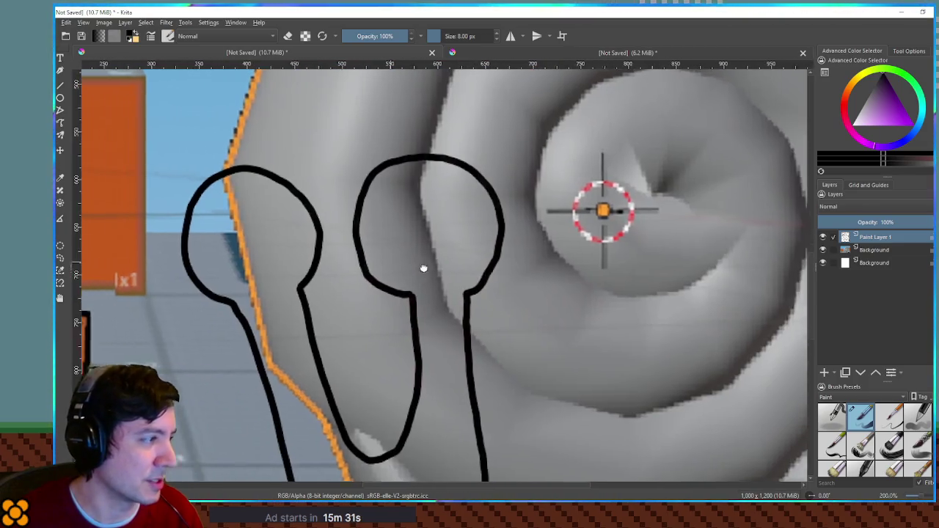
pyautogui.scroll(1, 423, 267)
pyautogui.moveTo(436, 258); pyautogui.dragTo(504, 265)
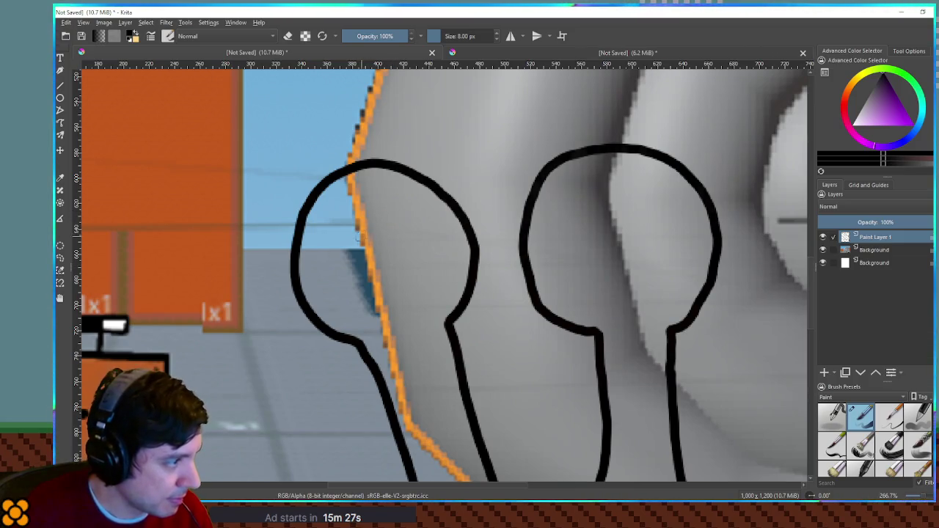
# Try pupil, outline and eyelid strokes in the left bulb, then start a new looped eye shape
pyautogui.moveTo(358, 204)
pyautogui.mouseDown()
pyautogui.moveTo(376, 301)
pyautogui.moveTo(352, 213)
pyautogui.moveTo(371, 293)
pyautogui.moveTo(362, 216)
pyautogui.moveTo(345, 203)
pyautogui.moveTo(412, 208)
pyautogui.mouseUp()
pyautogui.hotkey('ctrl', 'z')
pyautogui.moveTo(333, 311)
pyautogui.mouseDown()
pyautogui.moveTo(441, 282)
pyautogui.moveTo(448, 248)
pyautogui.moveTo(402, 206)
pyautogui.moveTo(342, 197)
pyautogui.moveTo(315, 259)
pyautogui.moveTo(335, 310)
pyautogui.mouseUp()
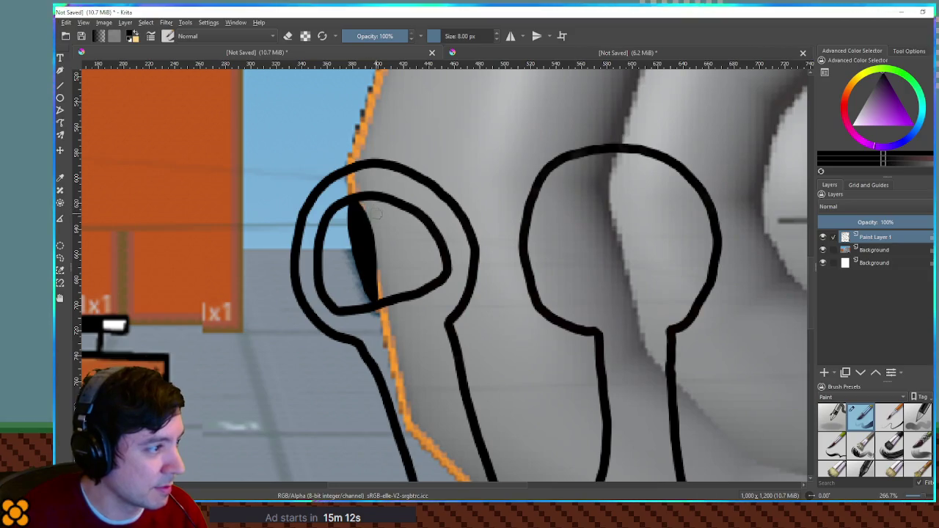
pyautogui.hotkey('ctrl', 'z')
pyautogui.hotkey('ctrl', 'z')
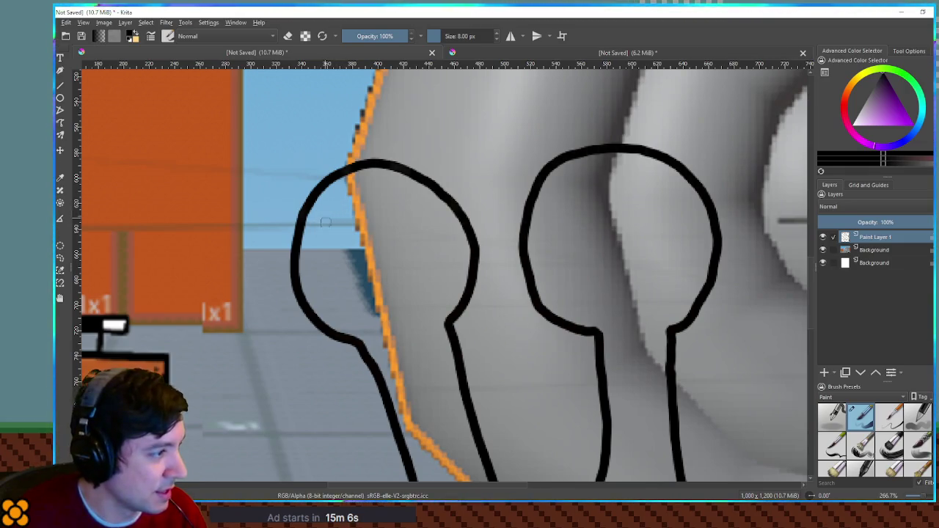
pyautogui.moveTo(324, 324)
pyautogui.mouseDown()
pyautogui.moveTo(361, 325)
pyautogui.moveTo(437, 307)
pyautogui.moveTo(467, 277)
pyautogui.mouseUp()
pyautogui.hotkey('ctrl', 'z')
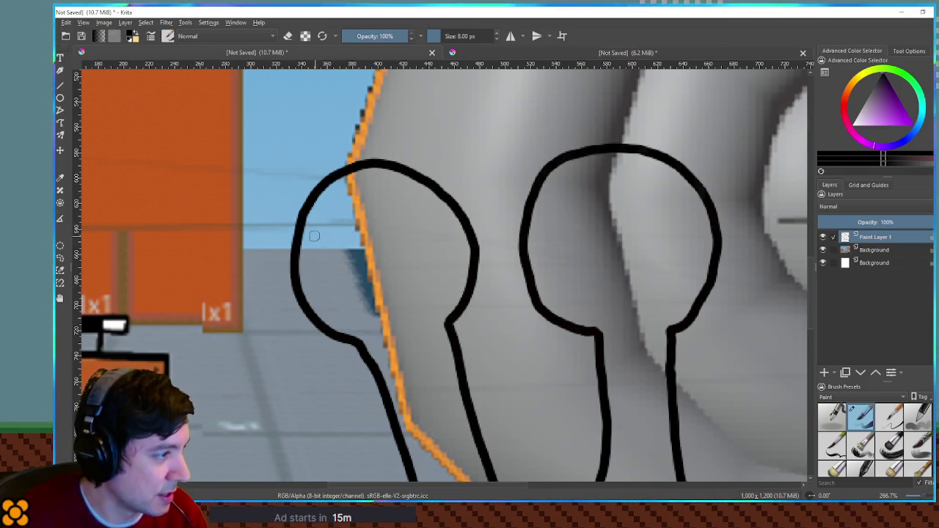
pyautogui.moveTo(308, 233)
pyautogui.mouseDown()
pyautogui.moveTo(336, 252)
pyautogui.moveTo(422, 218)
pyautogui.mouseUp()
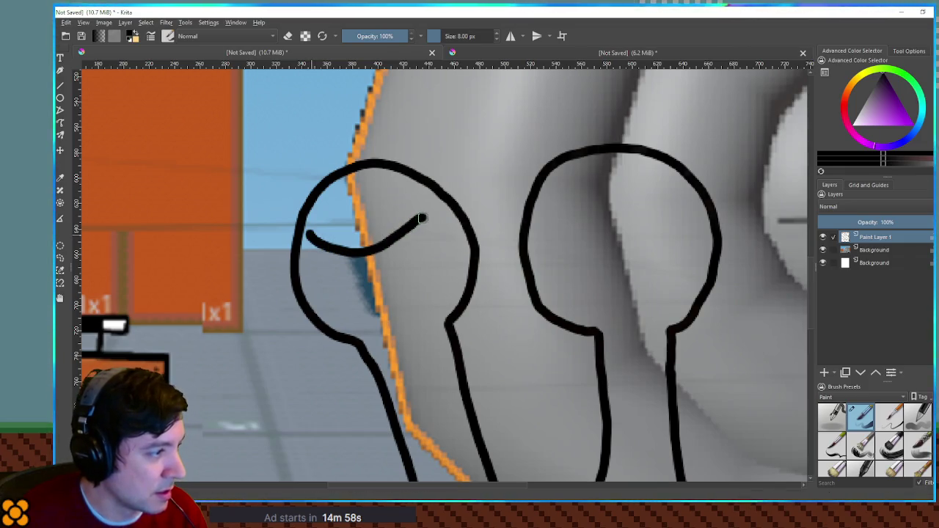
pyautogui.hotkey('ctrl', 'z')
pyautogui.moveTo(312, 228)
pyautogui.mouseDown()
pyautogui.moveTo(379, 245)
pyautogui.moveTo(439, 233)
pyautogui.moveTo(443, 284)
pyautogui.mouseUp()
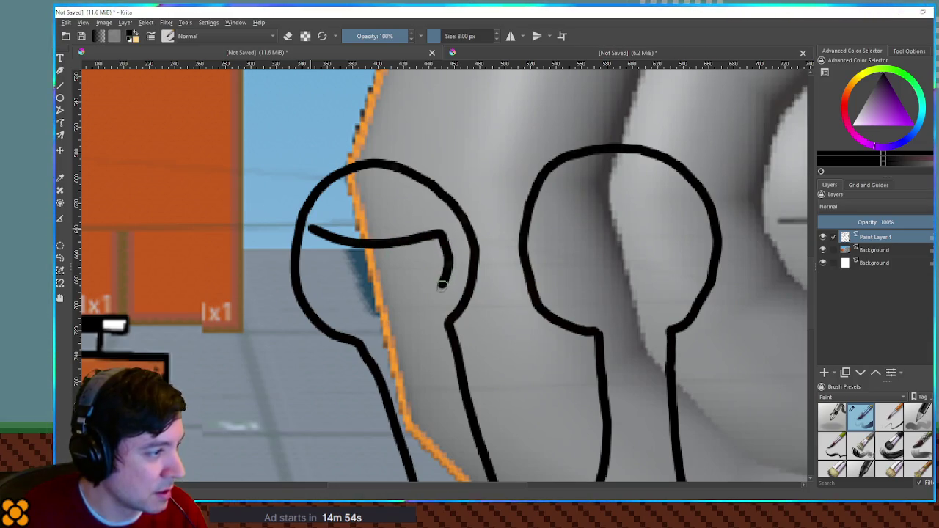
pyautogui.hotkey('ctrl', 'z')
pyautogui.moveTo(319, 204)
pyautogui.mouseDown()
pyautogui.moveTo(359, 234)
pyautogui.moveTo(432, 250)
pyautogui.moveTo(458, 268)
pyautogui.moveTo(441, 306)
pyautogui.moveTo(393, 323)
pyautogui.moveTo(338, 320)
pyautogui.moveTo(304, 264)
pyautogui.moveTo(307, 226)
pyautogui.moveTo(332, 213)
pyautogui.mouseUp()
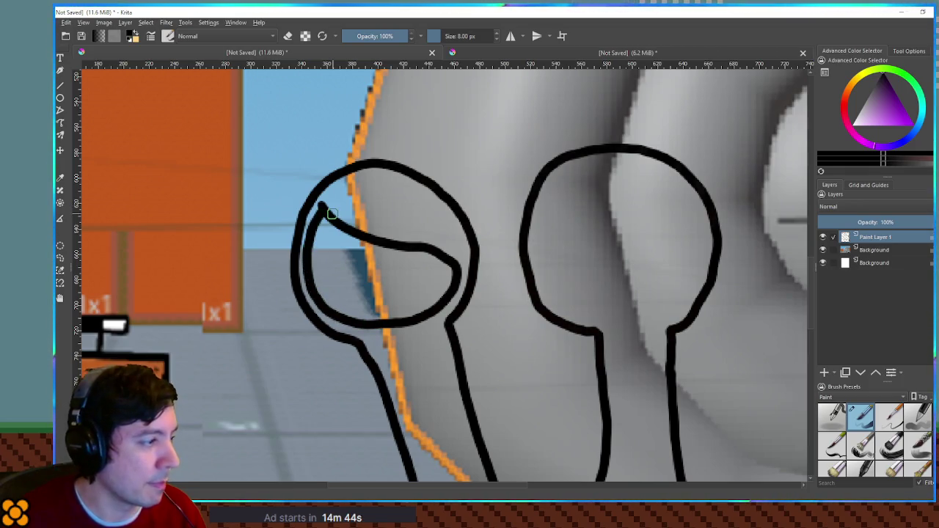
pyautogui.scroll(-3, 332, 213)
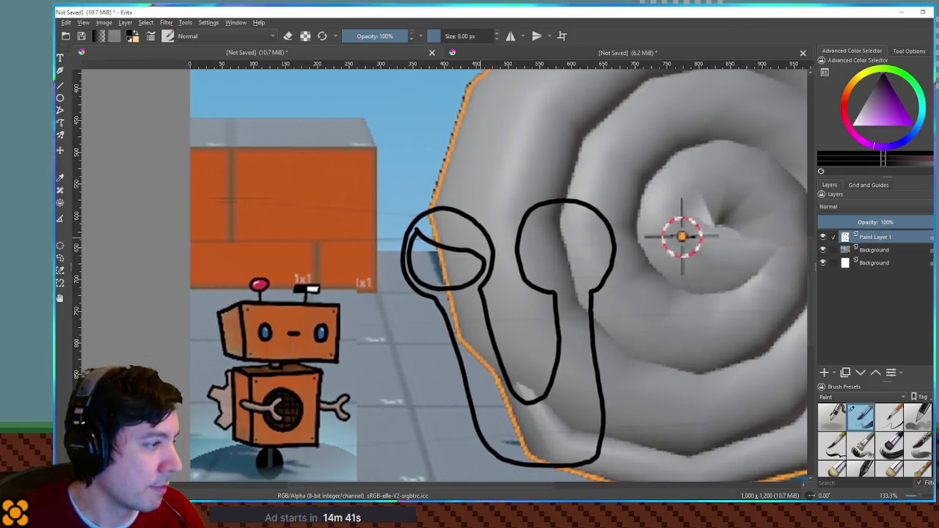
# Recentre on the eyestalks and undo the eye shape in the left bulb
pyautogui.scroll(-3, 393, 210)
pyautogui.scroll(4, 475, 248)
pyautogui.moveTo(475, 248)
pyautogui.mouseDown()
pyautogui.moveTo(385, 213)
pyautogui.moveTo(367, 184)
pyautogui.moveTo(414, 197)
pyautogui.mouseUp()
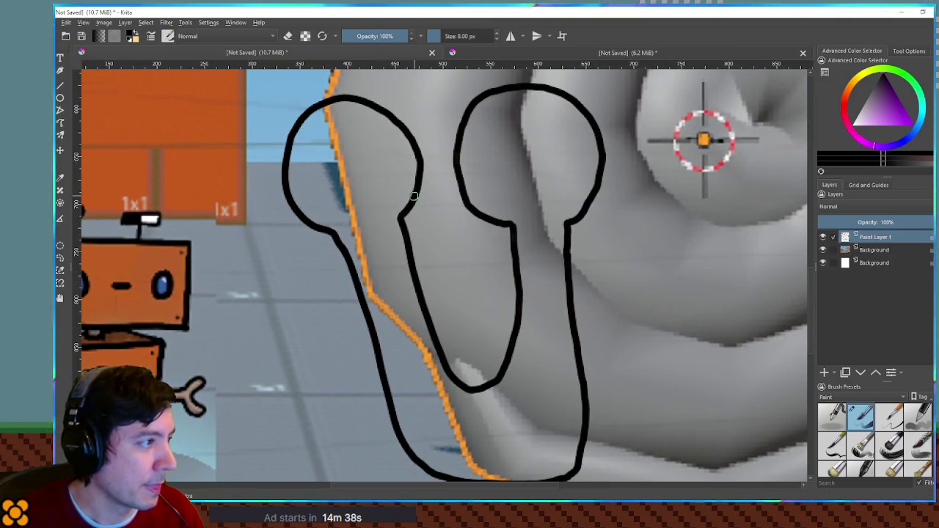
pyautogui.hotkey('ctrl', 'z')
pyautogui.scroll(-2, 409, 206)
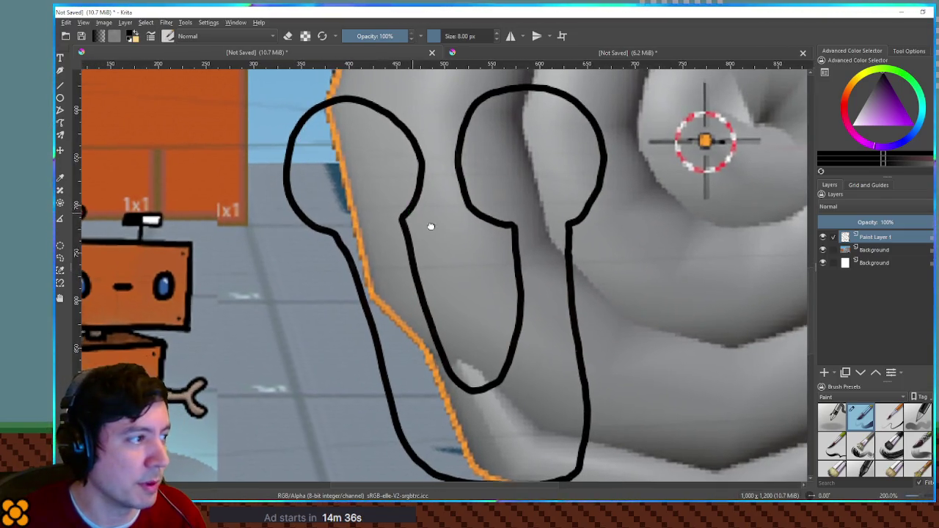
pyautogui.scroll(2, 411, 212)
pyautogui.scroll(-2, 409, 210)
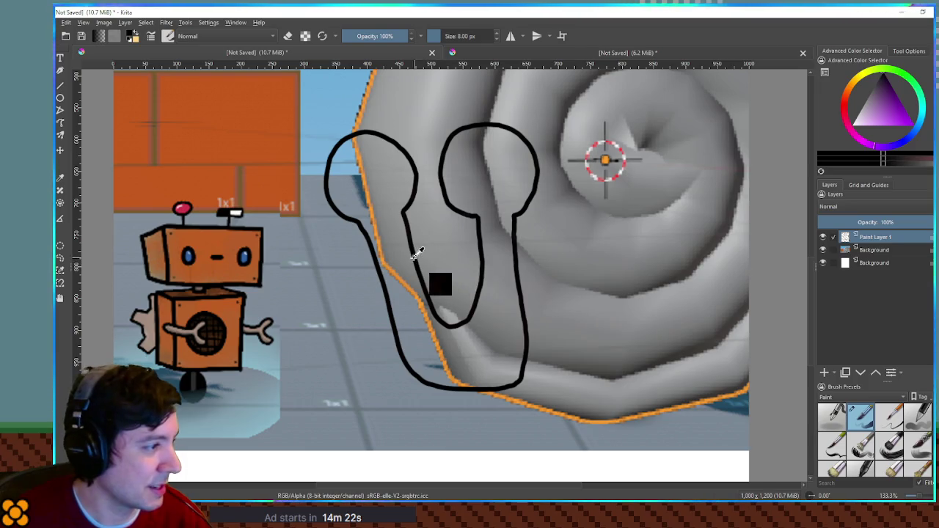
# Draw a zigzag row of teeth inside the mouth, touch up its left corner, and remove a stray dab
pyautogui.moveTo(418, 327)
pyautogui.mouseDown()
pyautogui.moveTo(427, 364)
pyautogui.moveTo(499, 358)
pyautogui.moveTo(491, 324)
pyautogui.moveTo(458, 342)
pyautogui.moveTo(424, 332)
pyautogui.mouseUp()
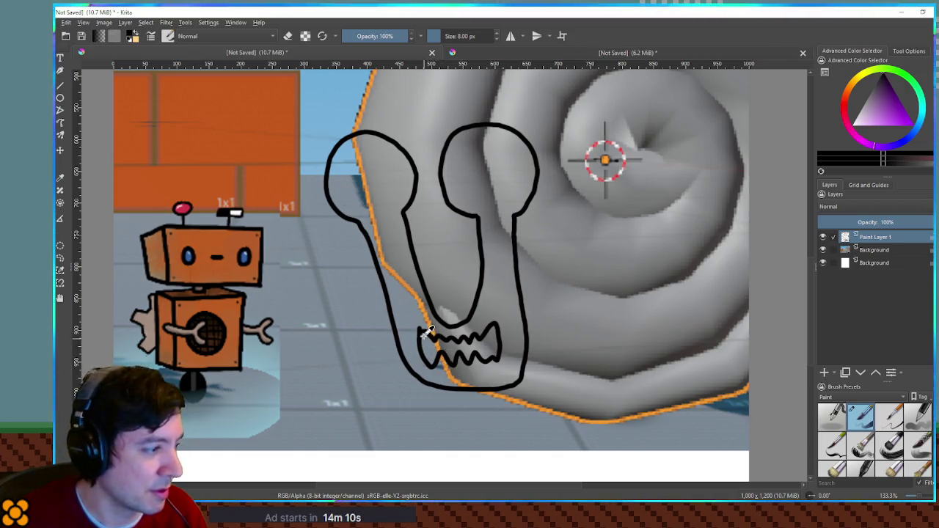
pyautogui.click(423, 332)
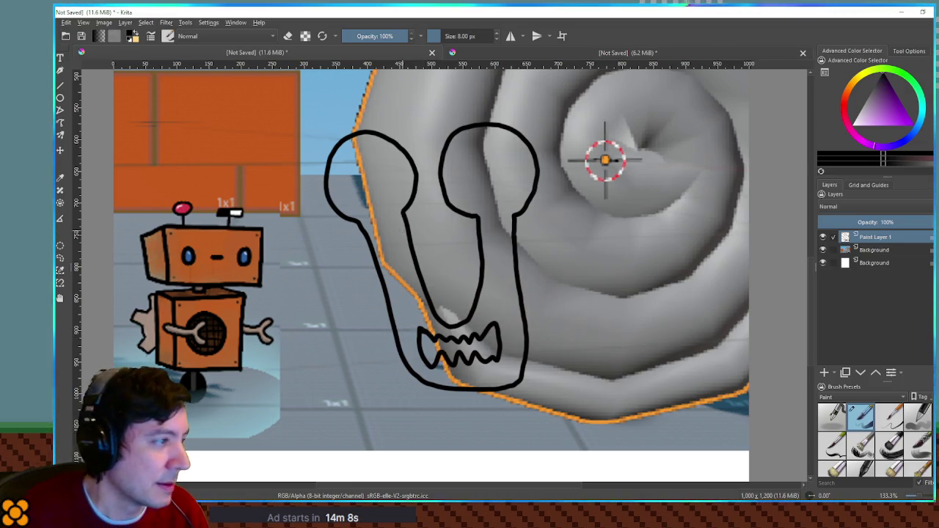
pyautogui.click(366, 182)
pyautogui.hotkey('ctrl', 'z')
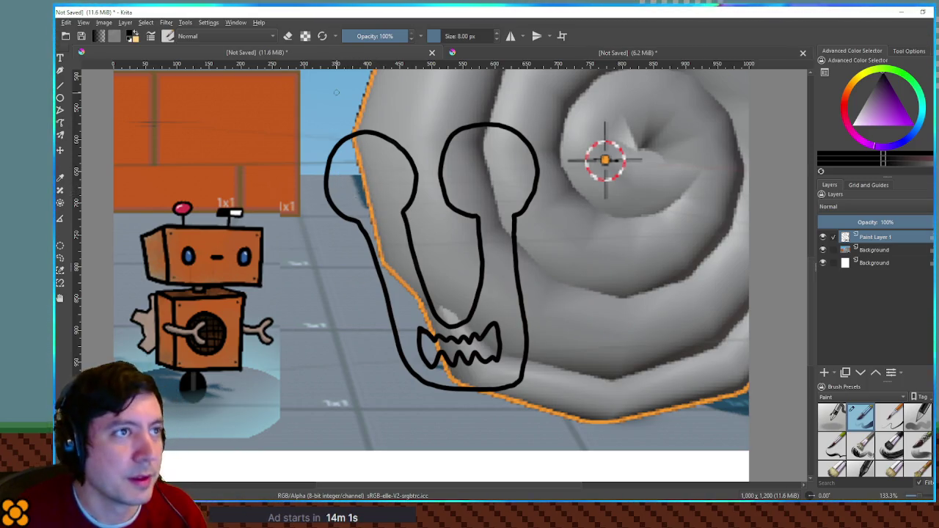
pyautogui.press(']')
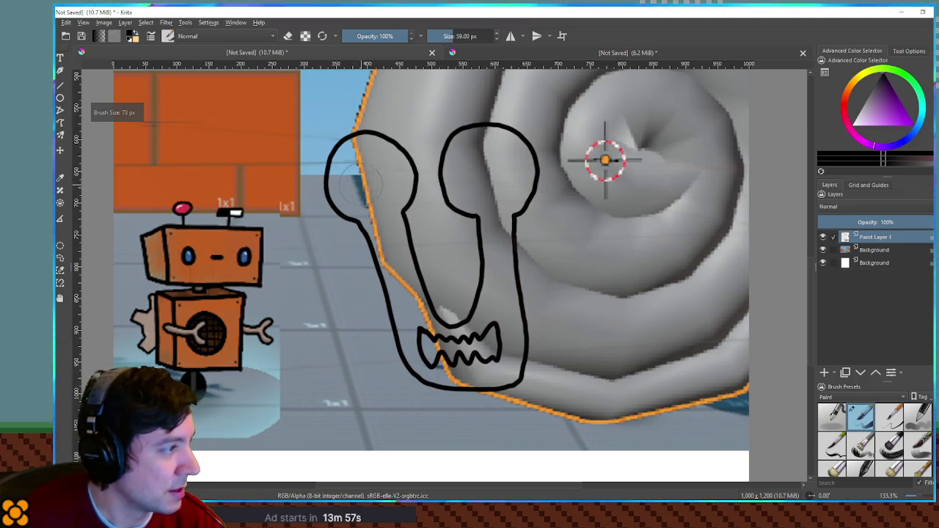
pyautogui.press(']')
pyautogui.press(']')
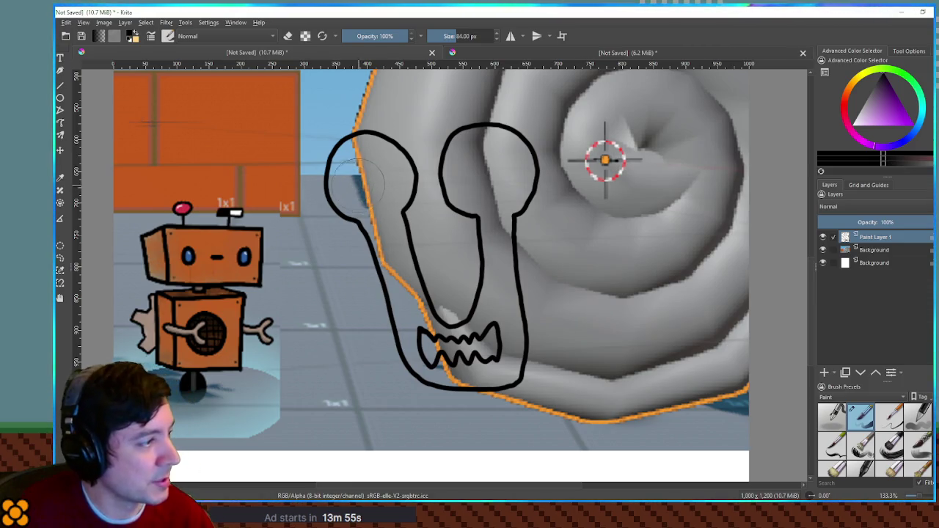
pyautogui.click(360, 181)
pyautogui.click(472, 179)
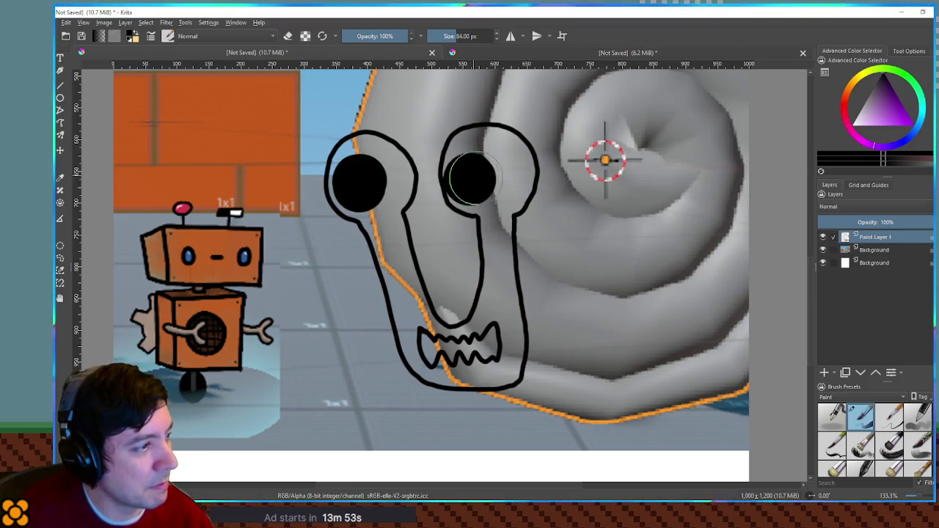
pyautogui.scroll(-5, 472, 179)
pyautogui.scroll(3, 598, 183)
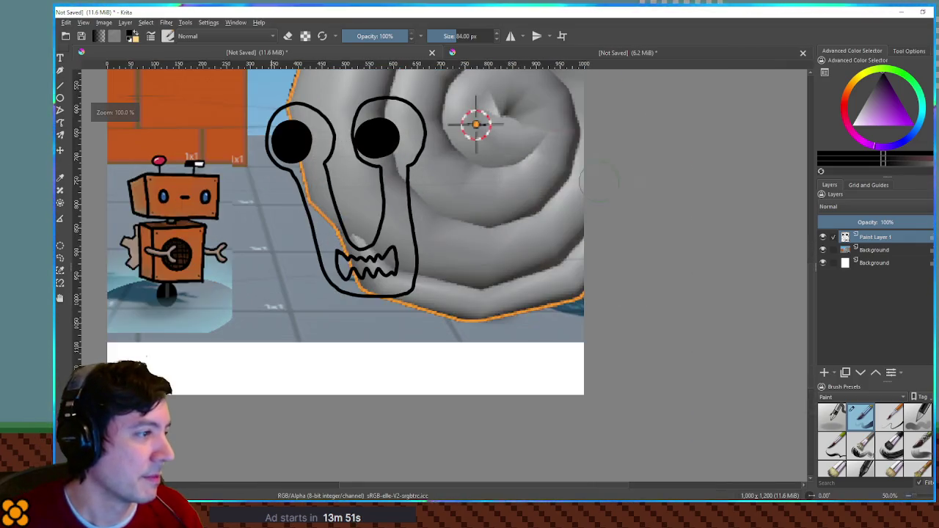
pyautogui.scroll(2, 475, 125)
pyautogui.hotkey('ctrl', 'z')
pyautogui.hotkey('ctrl', 'z')
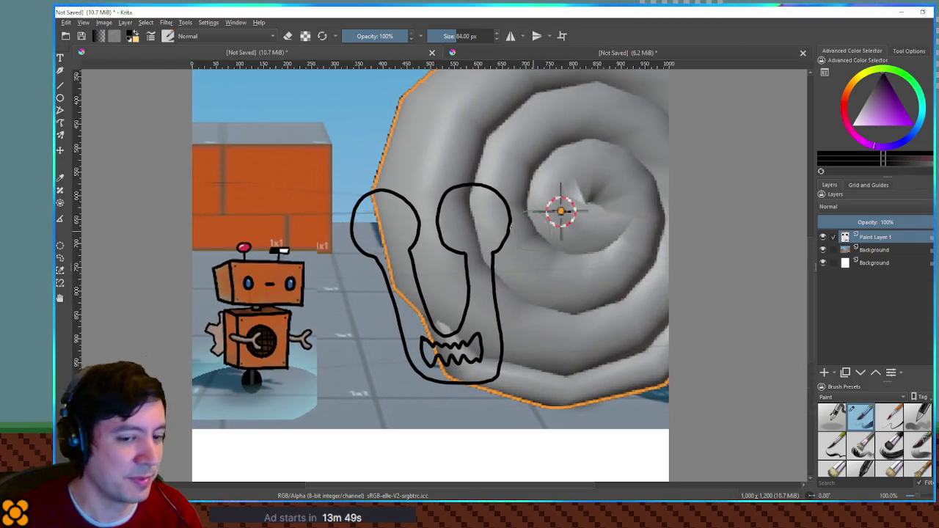
pyautogui.scroll(2, 510, 227)
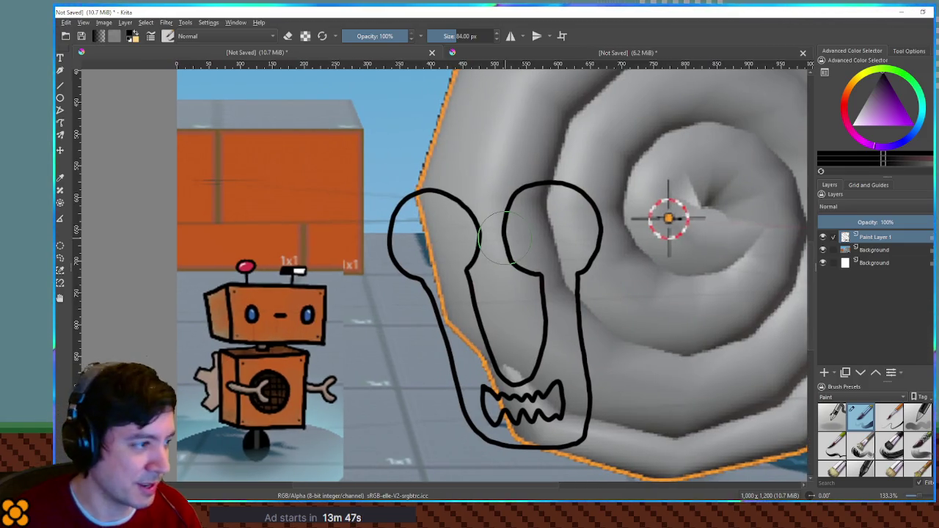
pyautogui.moveTo(506, 239); pyautogui.dragTo(470, 238)
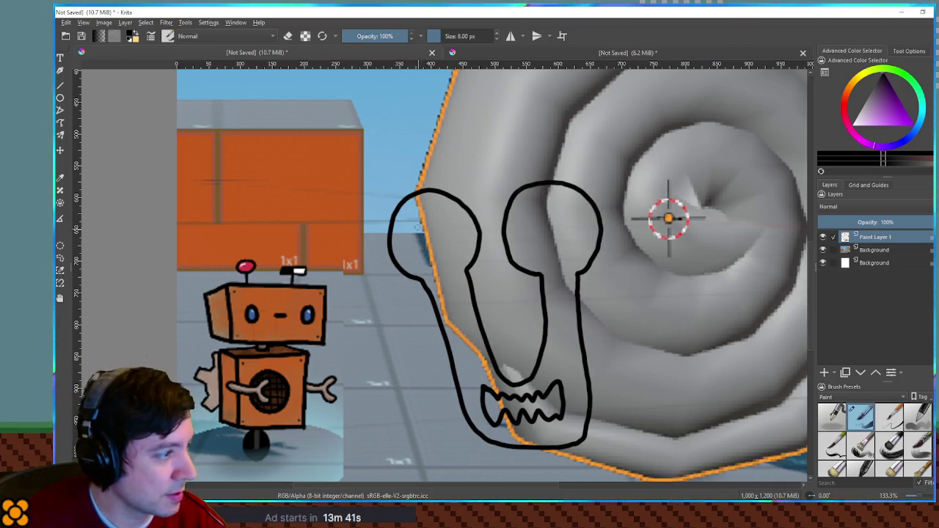
pyautogui.moveTo(397, 225)
pyautogui.mouseDown()
pyautogui.moveTo(443, 218)
pyautogui.moveTo(449, 262)
pyautogui.moveTo(411, 261)
pyautogui.moveTo(400, 226)
pyautogui.mouseUp()
pyautogui.hotkey('ctrl', 'z')
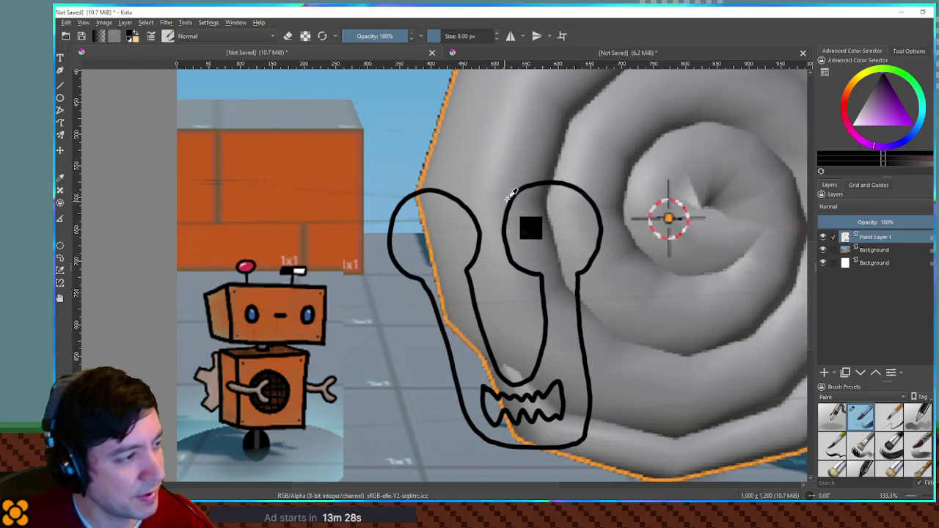
pyautogui.moveTo(492, 172); pyautogui.dragTo(634, 337)
pyautogui.hotkey('ctrl', 't')
pyautogui.moveTo(608, 270)
pyautogui.mouseDown()
pyautogui.moveTo(549, 291)
pyautogui.moveTo(511, 288)
pyautogui.mouseUp()
pyautogui.press('Escape')
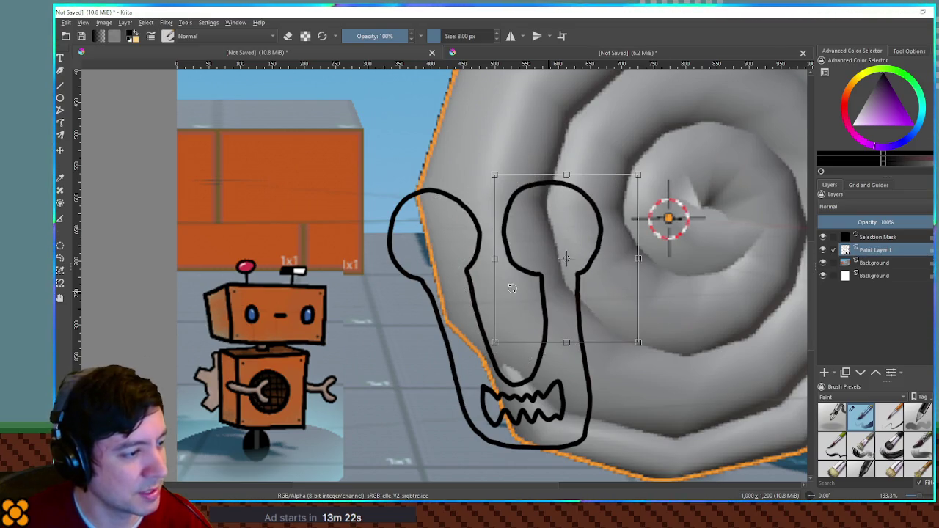
pyautogui.press('b')
pyautogui.hotkey('ctrl', 'shift', 'a')
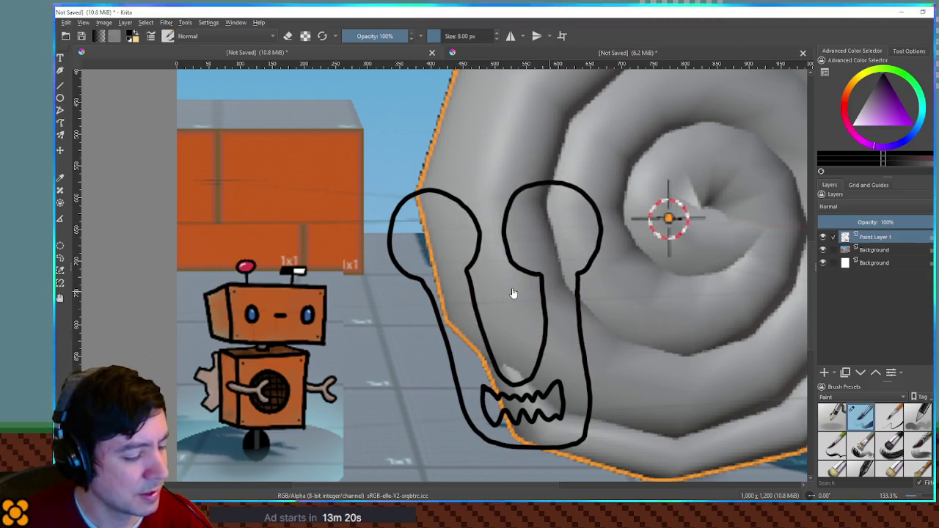
pyautogui.scroll(1, 435, 255)
pyautogui.scroll(1, 453, 218)
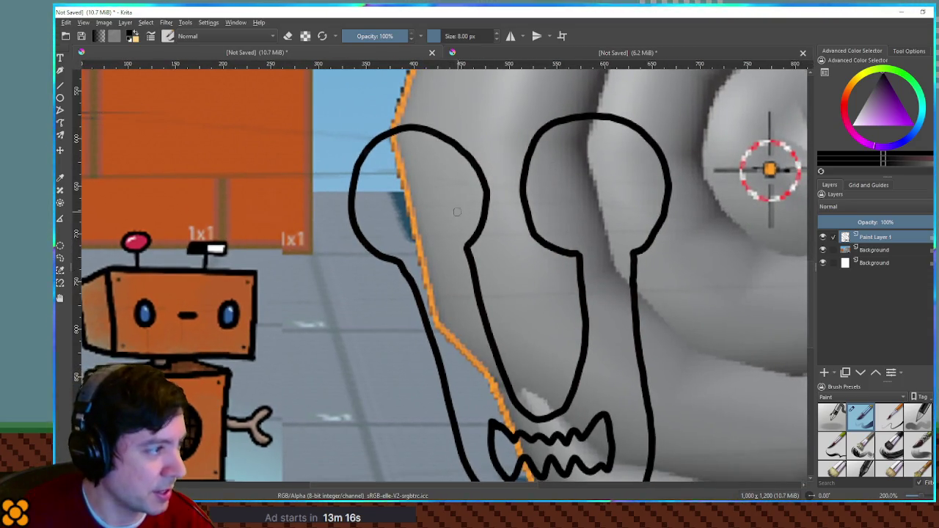
# Close the base of the left eye bulb with a line, erasing the excess curve
pyautogui.moveTo(375, 177); pyautogui.dragTo(415, 185)
pyautogui.hotkey('ctrl', 'z')
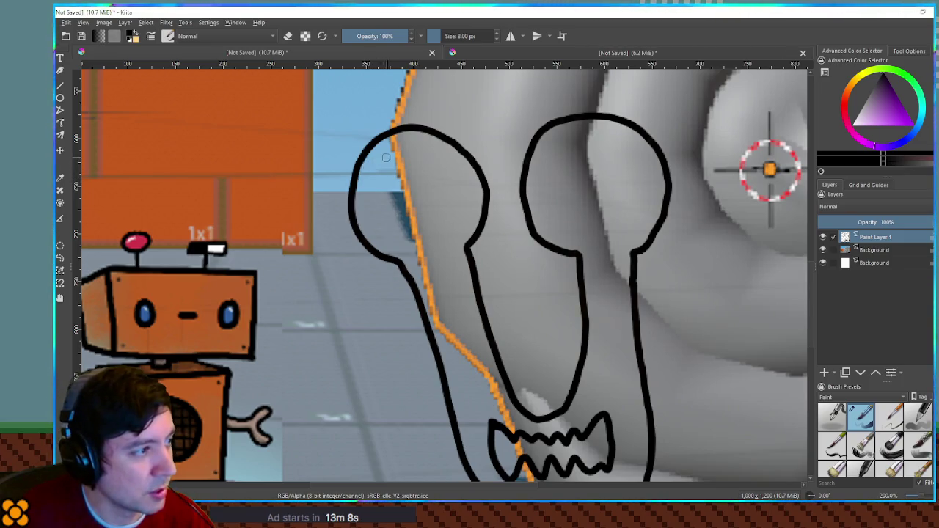
pyautogui.moveTo(364, 154)
pyautogui.mouseDown()
pyautogui.moveTo(408, 152)
pyautogui.moveTo(483, 188)
pyautogui.mouseUp()
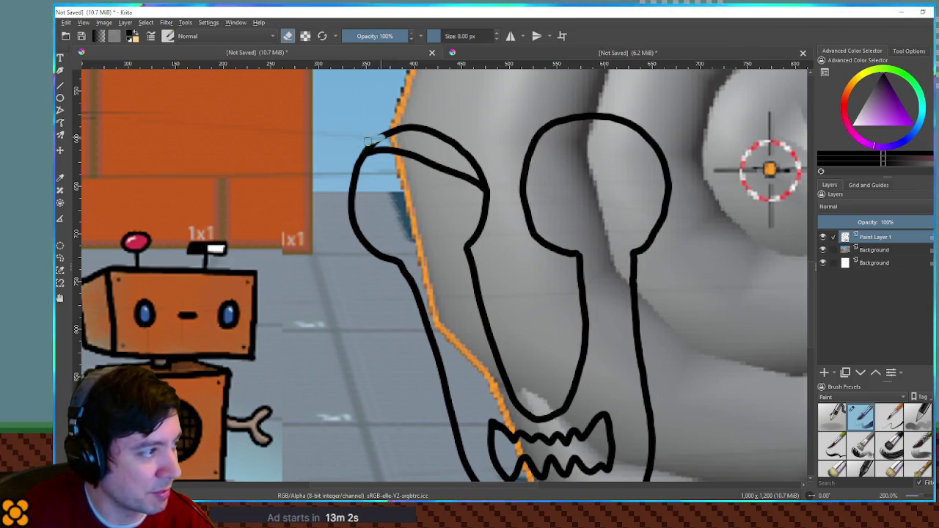
pyautogui.moveTo(379, 137)
pyautogui.mouseDown()
pyautogui.moveTo(432, 129)
pyautogui.moveTo(474, 163)
pyautogui.mouseUp()
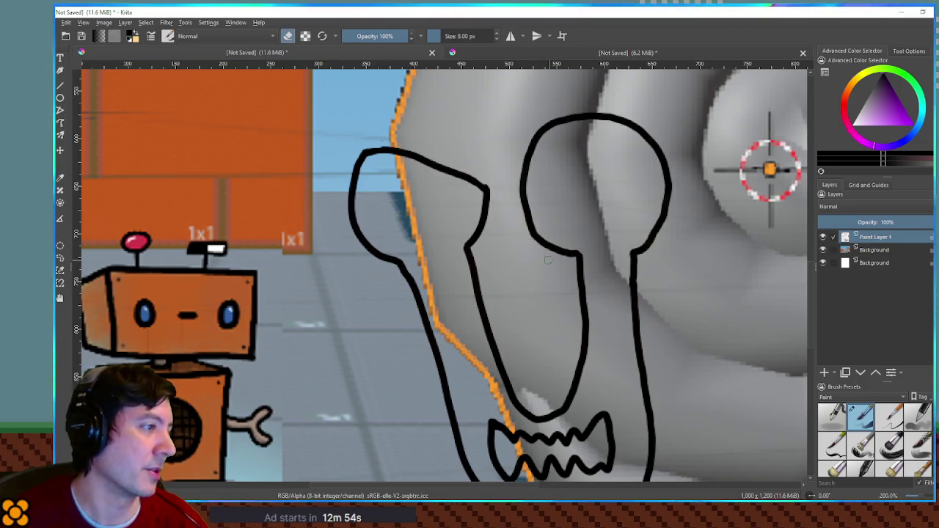
pyautogui.scroll(-3, 475, 214)
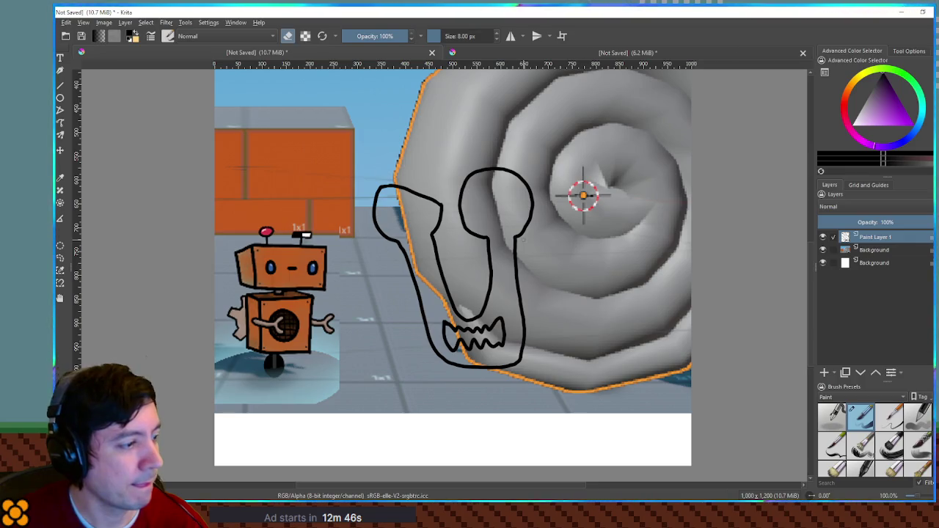
pyautogui.hotkey('ctrl', 'shift', 'z')
pyautogui.hotkey('ctrl', 'z')
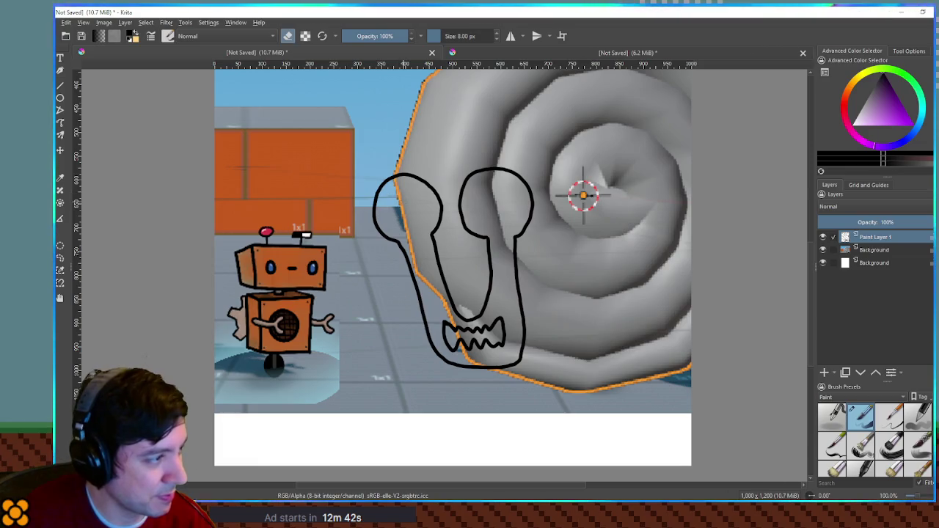
# Discard a trial pupil in the left bulb and close the right bulb's base with a short line
pyautogui.moveTo(393, 193)
pyautogui.mouseDown()
pyautogui.moveTo(402, 218)
pyautogui.moveTo(406, 209)
pyautogui.mouseUp()
pyautogui.moveTo(399, 195); pyautogui.dragTo(401, 202)
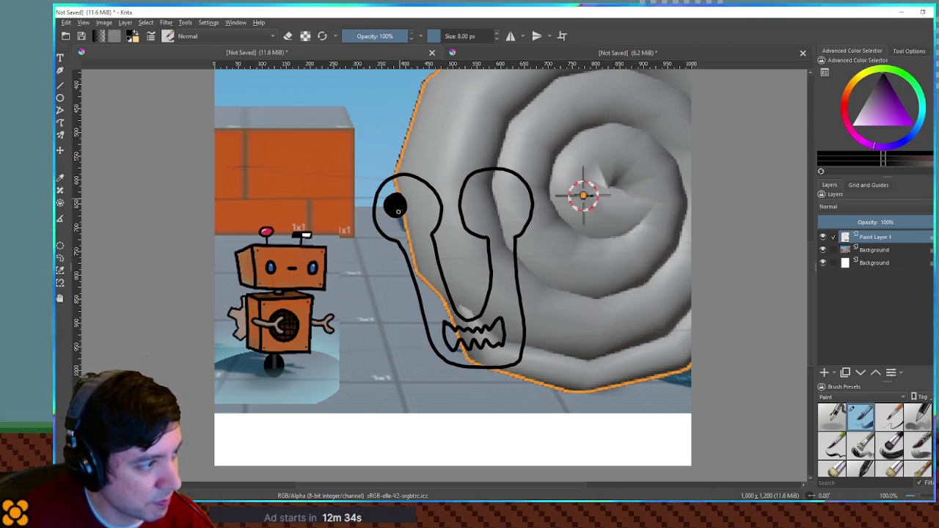
pyautogui.hotkey('ctrl', 'z')
pyautogui.hotkey('ctrl', 'z')
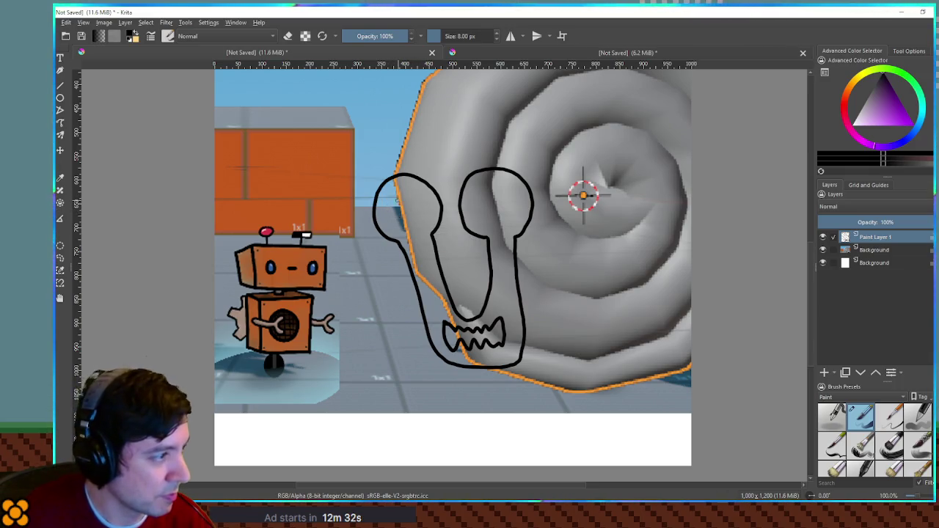
pyautogui.moveTo(378, 191)
pyautogui.mouseDown()
pyautogui.moveTo(402, 188)
pyautogui.moveTo(381, 196)
pyautogui.moveTo(405, 209)
pyautogui.moveTo(396, 190)
pyautogui.mouseUp()
pyautogui.hotkey('ctrl', 'z')
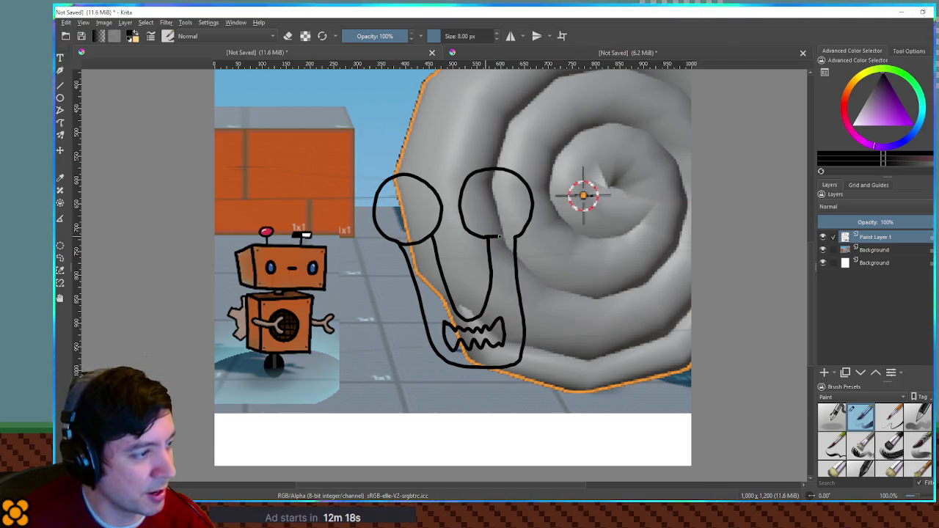
# Undo the stray stroke, fill the right and left eye circles black, and brush white curved highlights
pyautogui.hotkey('ctrl', 'z')
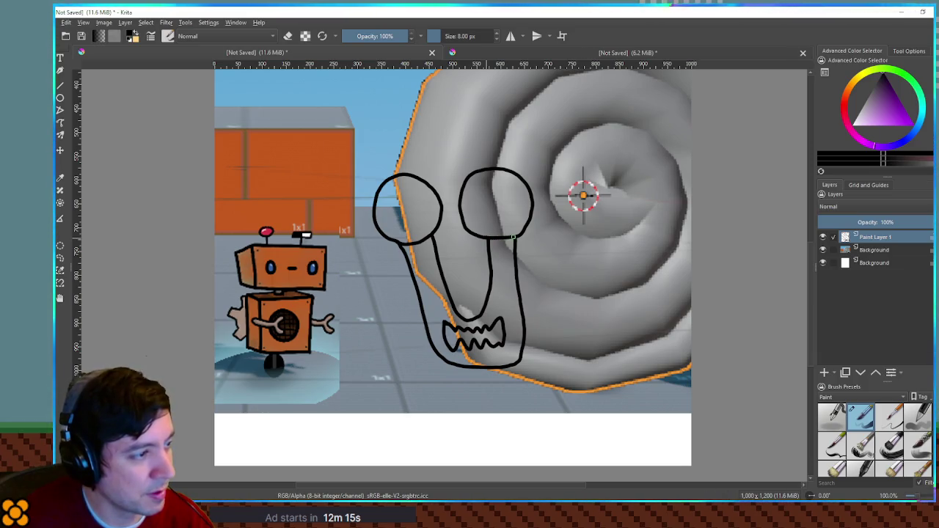
pyautogui.click(492, 216)
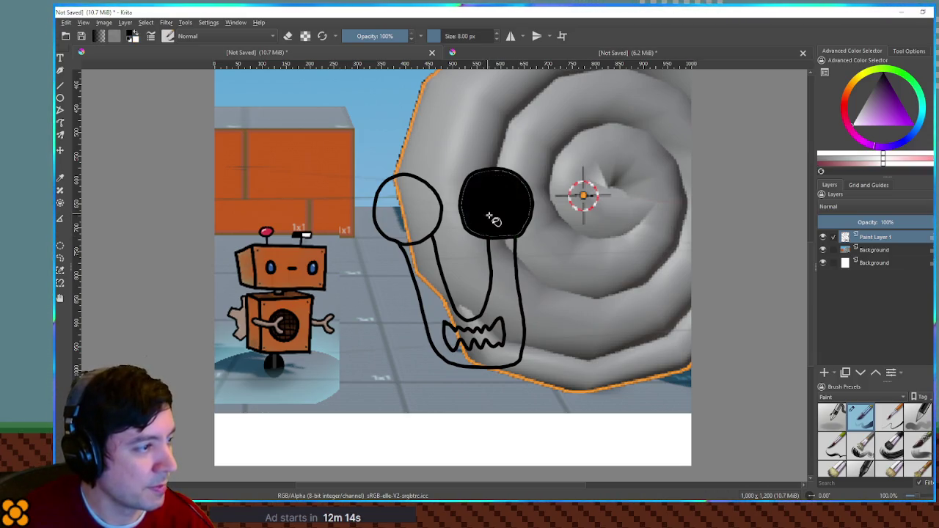
pyautogui.click(402, 213)
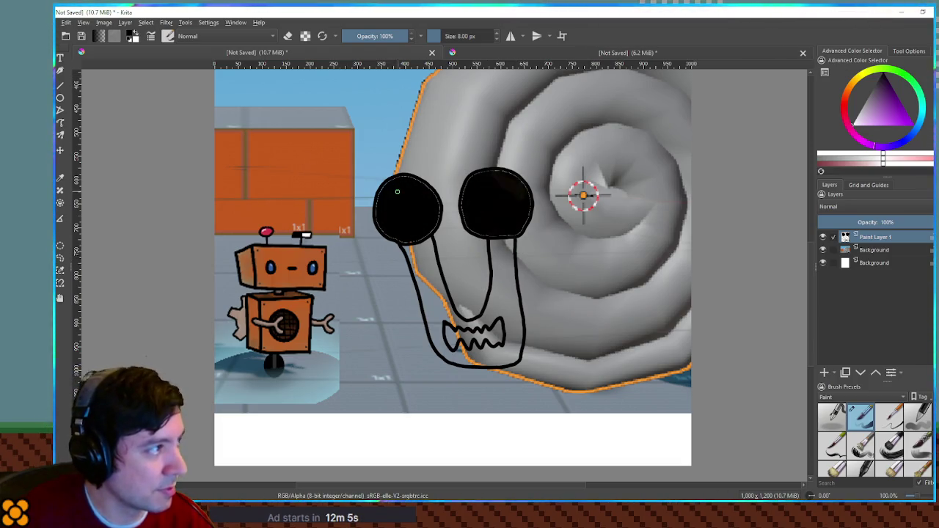
pyautogui.moveTo(384, 197); pyautogui.dragTo(401, 188)
pyautogui.moveTo(471, 193); pyautogui.dragTo(481, 182)
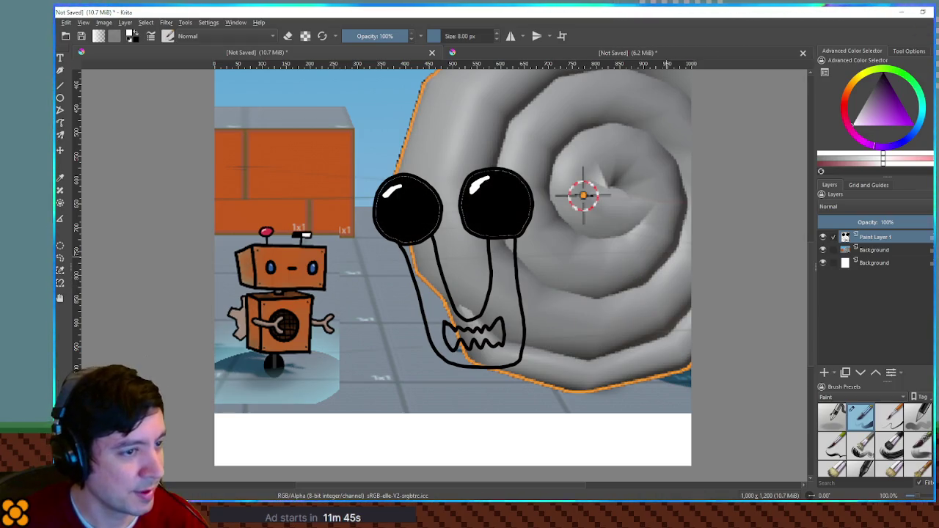
# Switch back to black and fill the snail's teeth solid black
pyautogui.press('x')
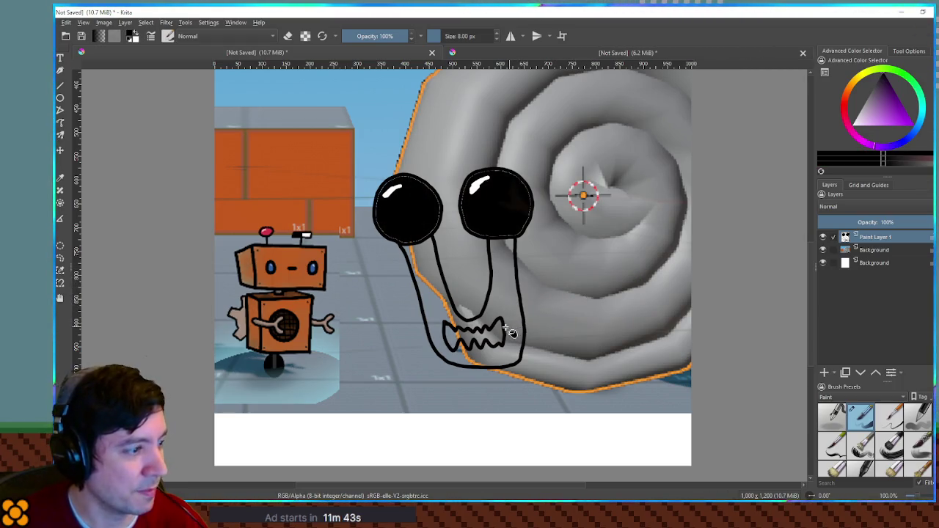
pyautogui.click(499, 339)
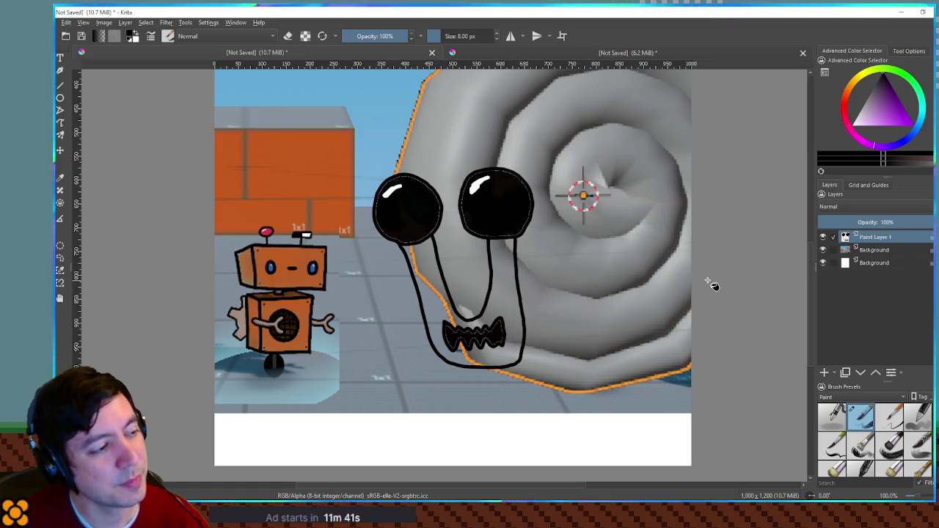
pyautogui.scroll(-3, 697, 266)
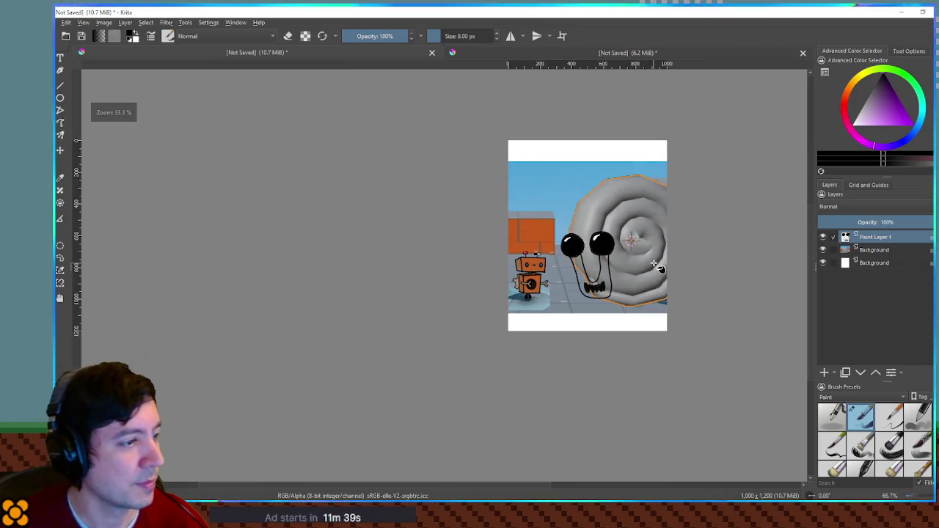
pyautogui.scroll(3, 572, 247)
pyautogui.scroll(-3, 573, 247)
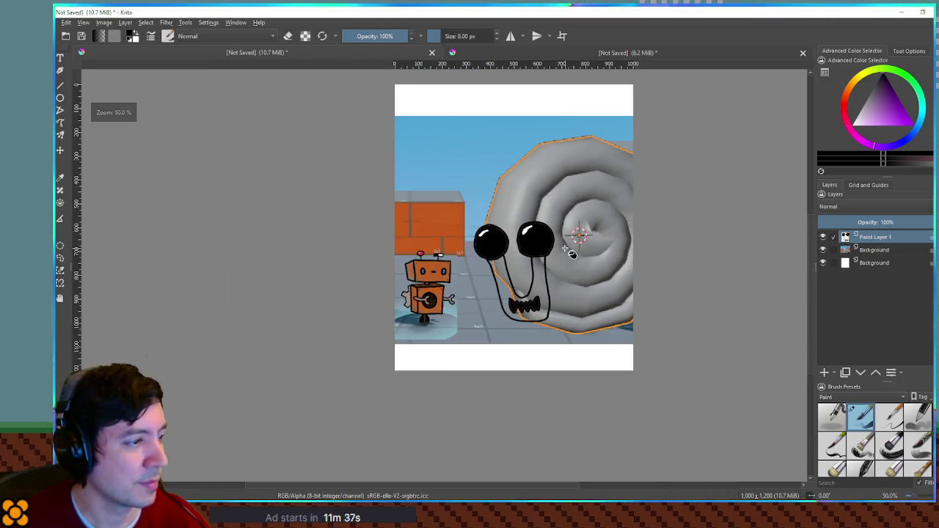
pyautogui.scroll(3, 569, 254)
# Undo the eye and teeth fills, restore the selection, and draw a teardrop eye in the left eyestalk
pyautogui.hotkey('ctrl', 'z')
pyautogui.hotkey('ctrl', 'z')
pyautogui.hotkey('ctrl', 'z')
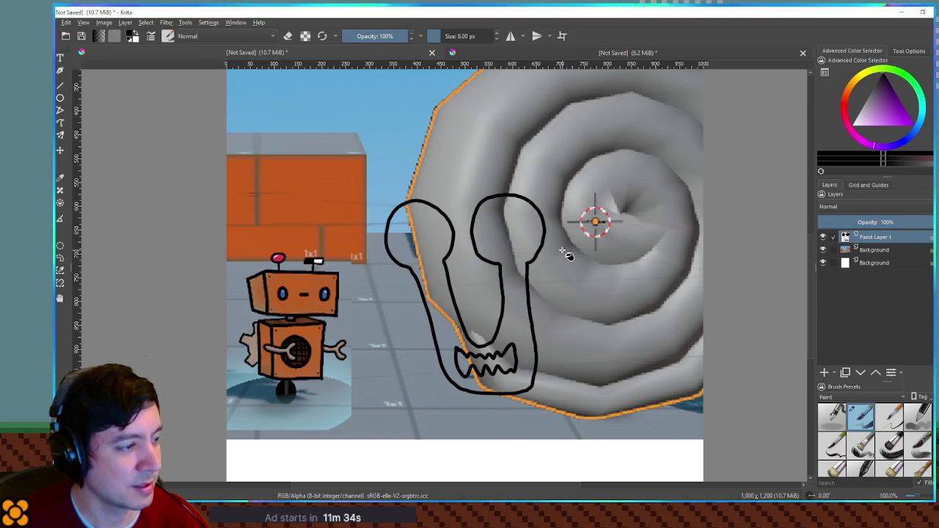
pyautogui.hotkey('ctrl', 'z')
pyautogui.hotkey('ctrl', 'z')
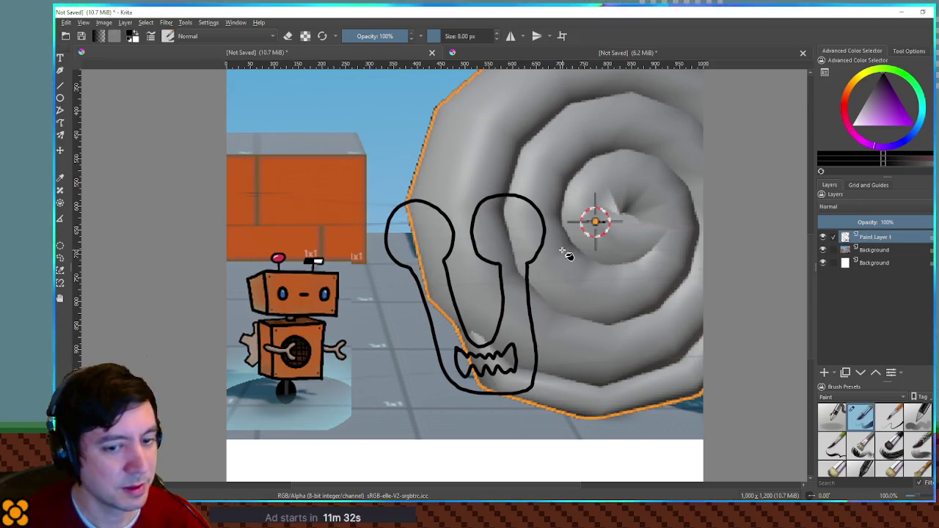
pyautogui.scroll(1, 543, 254)
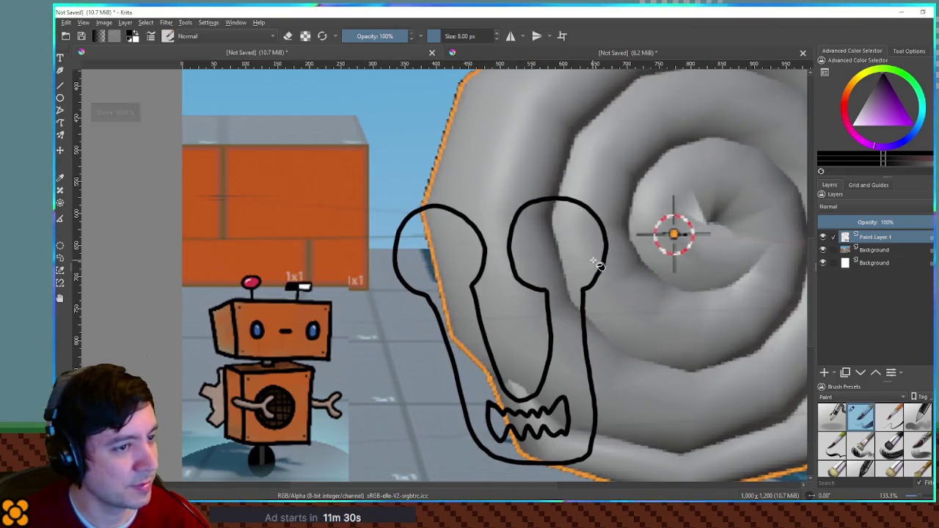
pyautogui.moveTo(419, 264); pyautogui.dragTo(455, 248)
pyautogui.hotkey('ctrl', 'z')
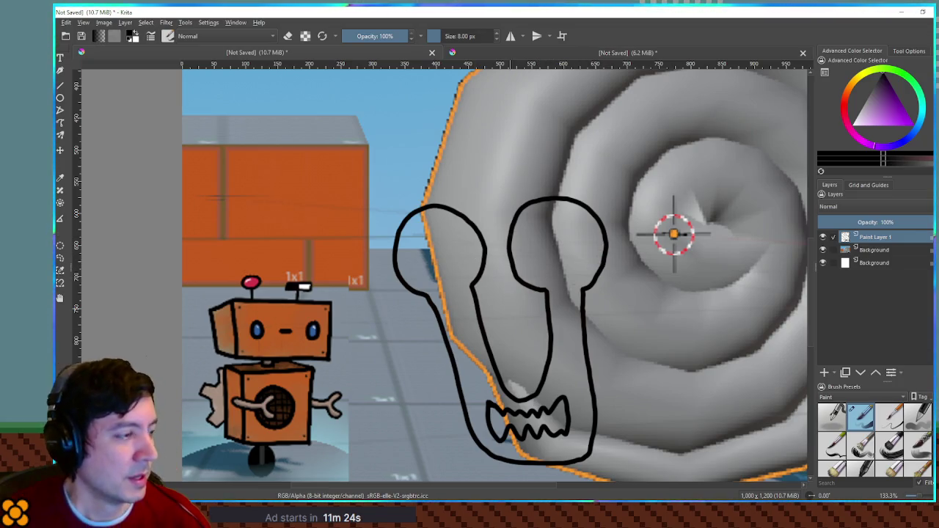
pyautogui.moveTo(409, 238)
pyautogui.mouseDown()
pyautogui.moveTo(429, 245)
pyautogui.moveTo(458, 234)
pyautogui.moveTo(450, 267)
pyautogui.moveTo(417, 270)
pyautogui.moveTo(408, 237)
pyautogui.mouseUp()
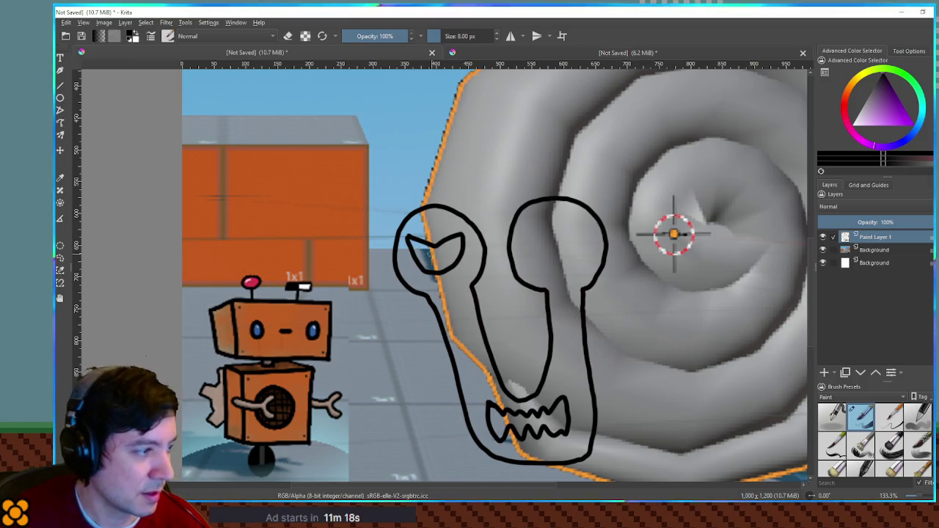
# Replace the teardrop with an oval eye in the left eyestalk and sketch an eye in the right
pyautogui.hotkey('ctrl', 'z')
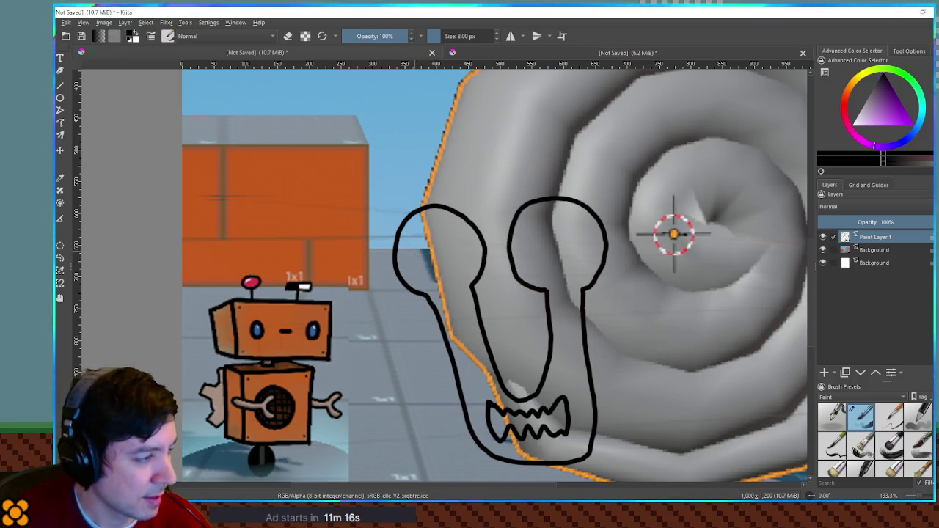
pyautogui.moveTo(406, 247)
pyautogui.mouseDown()
pyautogui.moveTo(409, 264)
pyautogui.moveTo(433, 257)
pyautogui.moveTo(407, 248)
pyautogui.mouseUp()
pyautogui.hotkey('ctrl', 'z')
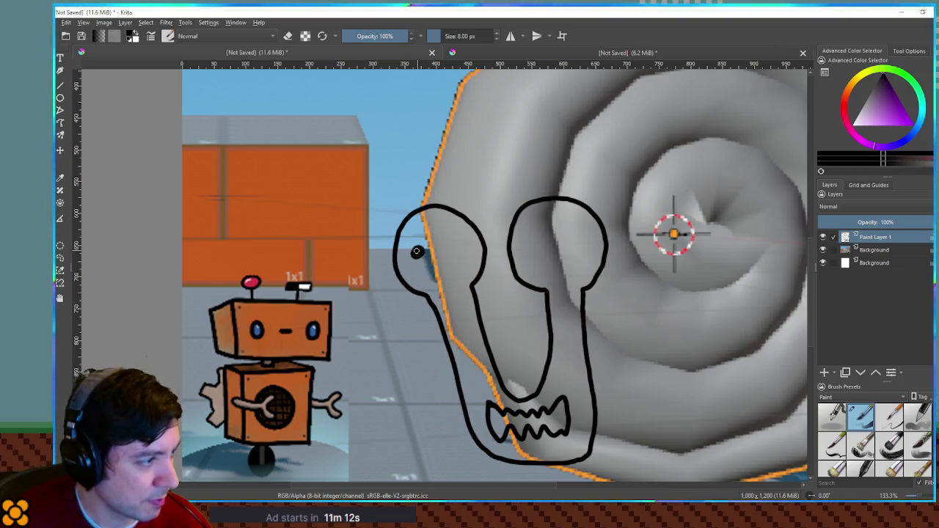
pyautogui.hotkey('ctrl', 'z')
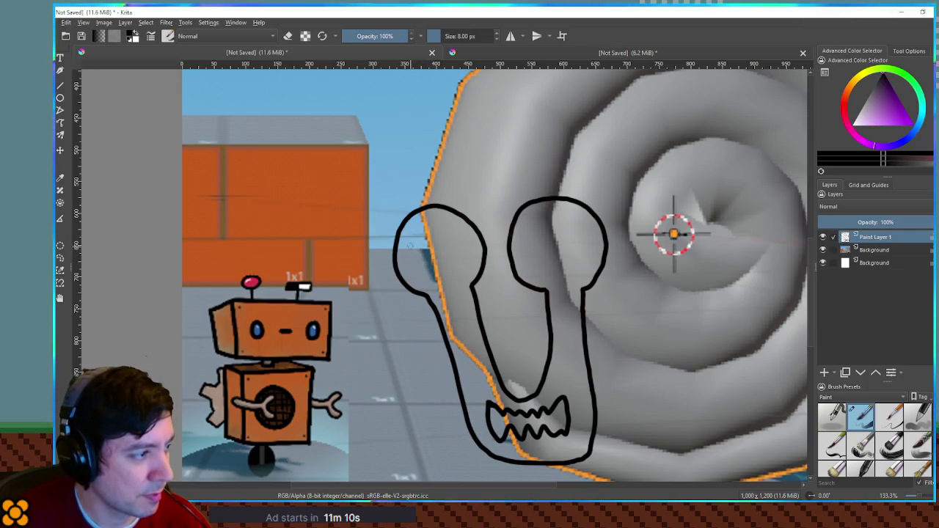
pyautogui.moveTo(406, 244)
pyautogui.mouseDown()
pyautogui.moveTo(432, 253)
pyautogui.moveTo(424, 267)
pyautogui.moveTo(402, 253)
pyautogui.moveTo(414, 248)
pyautogui.mouseUp()
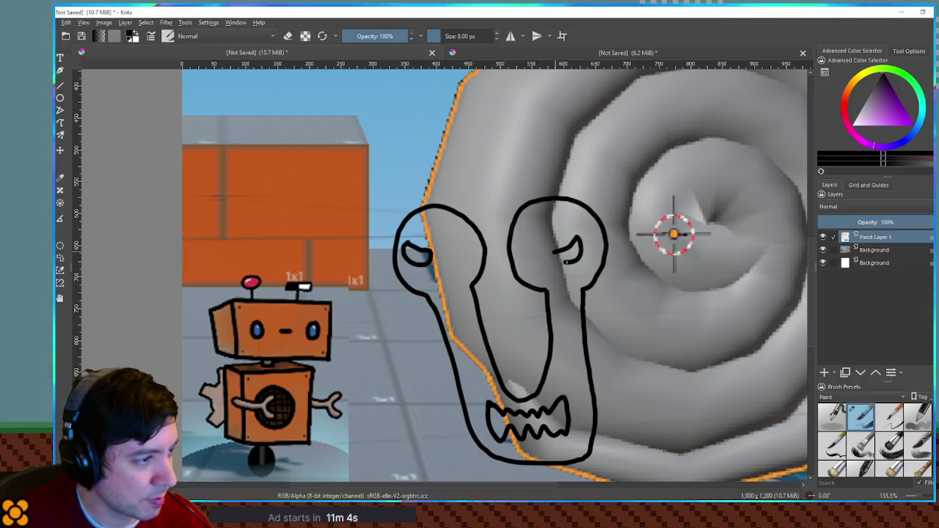
pyautogui.moveTo(558, 253)
pyautogui.mouseDown()
pyautogui.moveTo(580, 243)
pyautogui.moveTo(589, 253)
pyautogui.moveTo(574, 269)
pyautogui.moveTo(555, 266)
pyautogui.moveTo(557, 250)
pyautogui.mouseUp()
# Discard the dark pupils and draw an angry lidded eye in the right eyestalk
pyautogui.moveTo(413, 259)
pyautogui.mouseDown()
pyautogui.moveTo(408, 251)
pyautogui.moveTo(428, 259)
pyautogui.moveTo(419, 257)
pyautogui.mouseUp()
pyautogui.moveTo(552, 257); pyautogui.dragTo(563, 268)
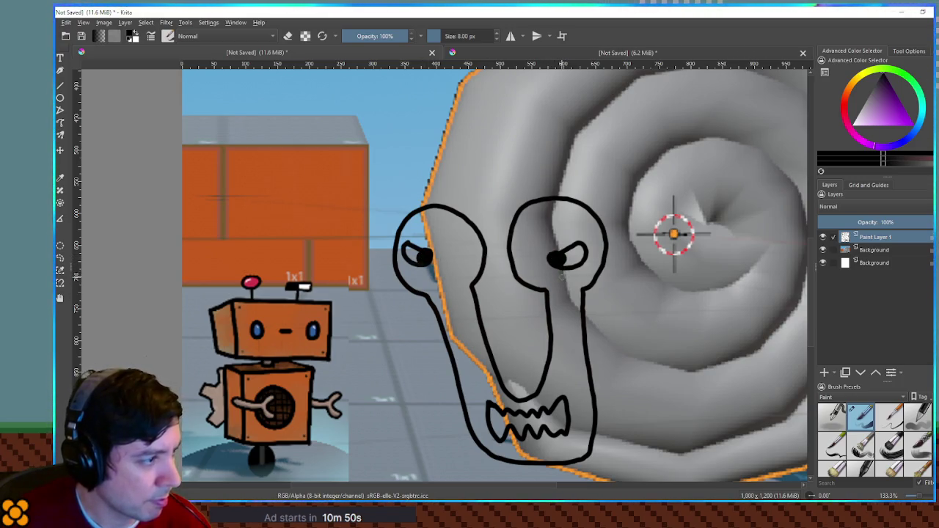
pyautogui.scroll(-4, 568, 266)
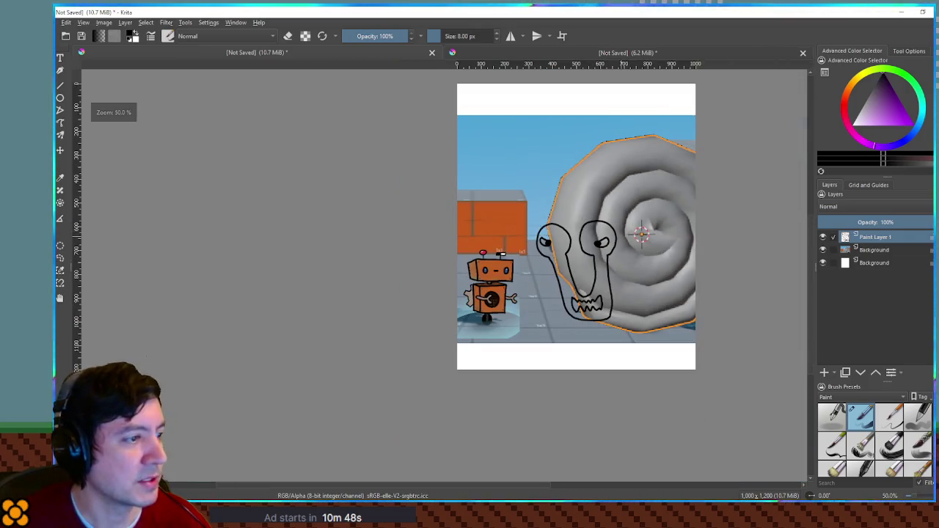
pyautogui.scroll(4, 558, 257)
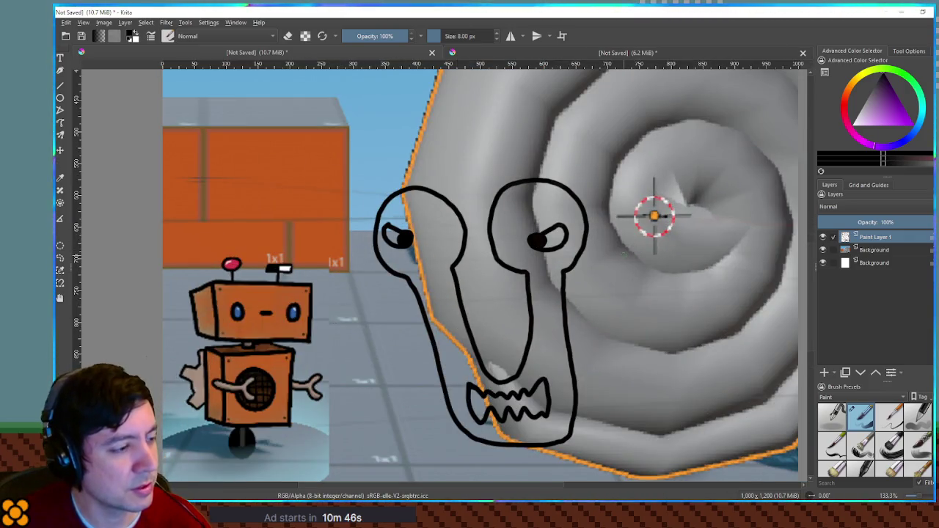
pyautogui.hotkey('ctrl', 'z')
pyautogui.hotkey('ctrl', 'z')
pyautogui.hotkey('ctrl', 'z')
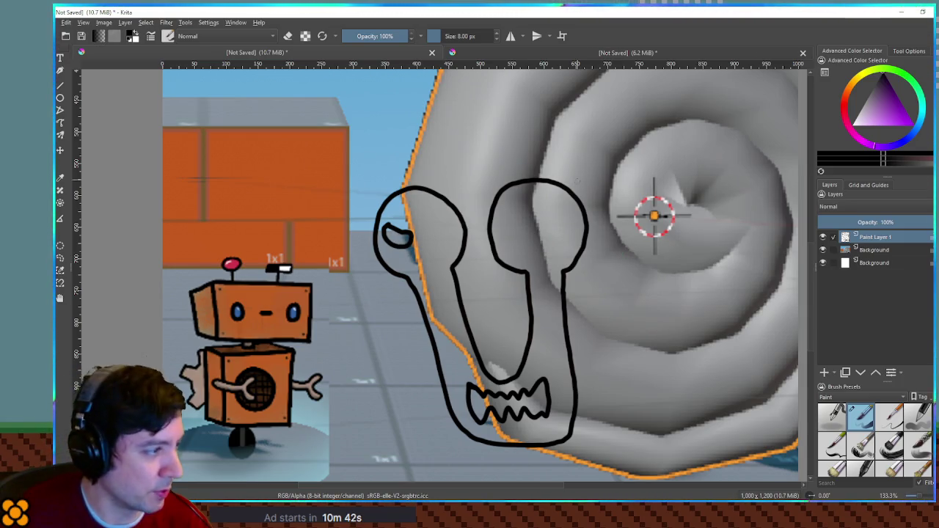
pyautogui.moveTo(541, 229)
pyautogui.mouseDown()
pyautogui.moveTo(574, 218)
pyautogui.moveTo(558, 241)
pyautogui.moveTo(536, 234)
pyautogui.moveTo(549, 222)
pyautogui.mouseUp()
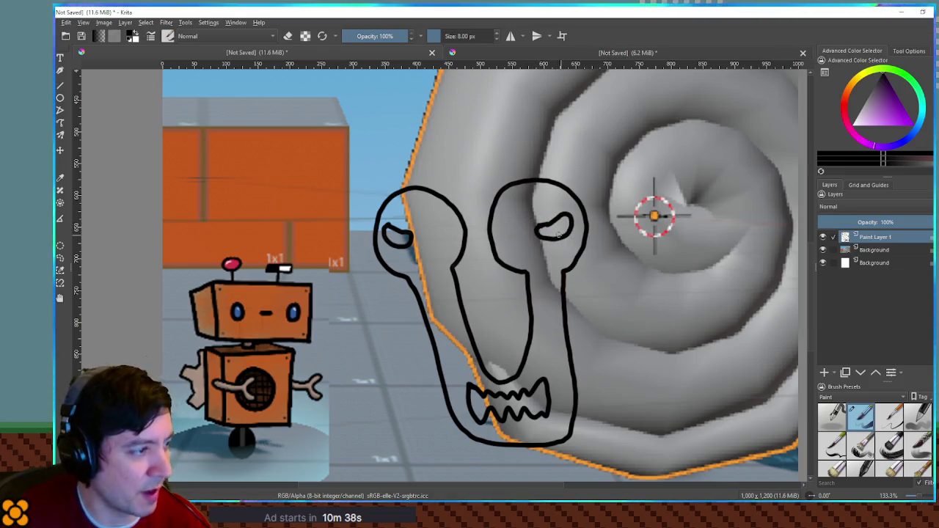
pyautogui.scroll(-2, 654, 215)
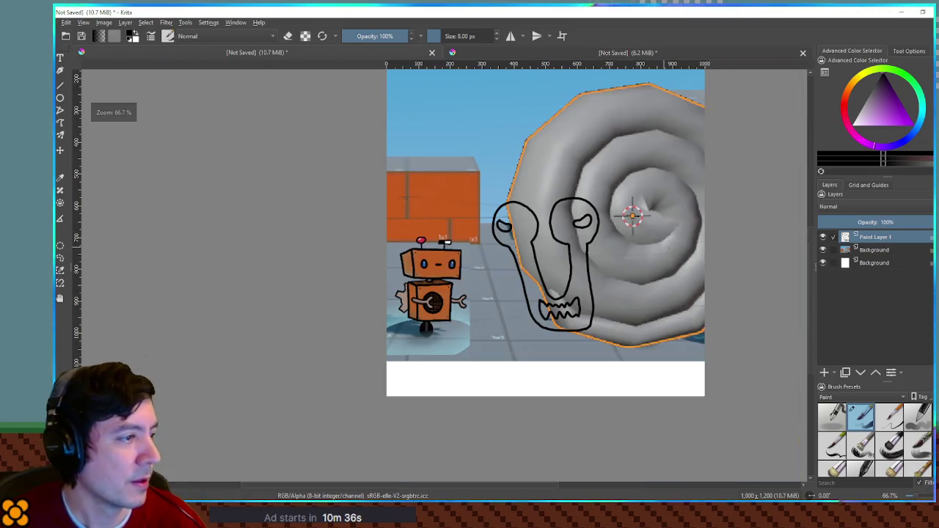
# Paint both half-moon eyes solid black and start blacking in the mouth's left corner by the teeth
pyautogui.moveTo(630, 212); pyautogui.dragTo(597, 205)
pyautogui.scroll(1, 597, 206)
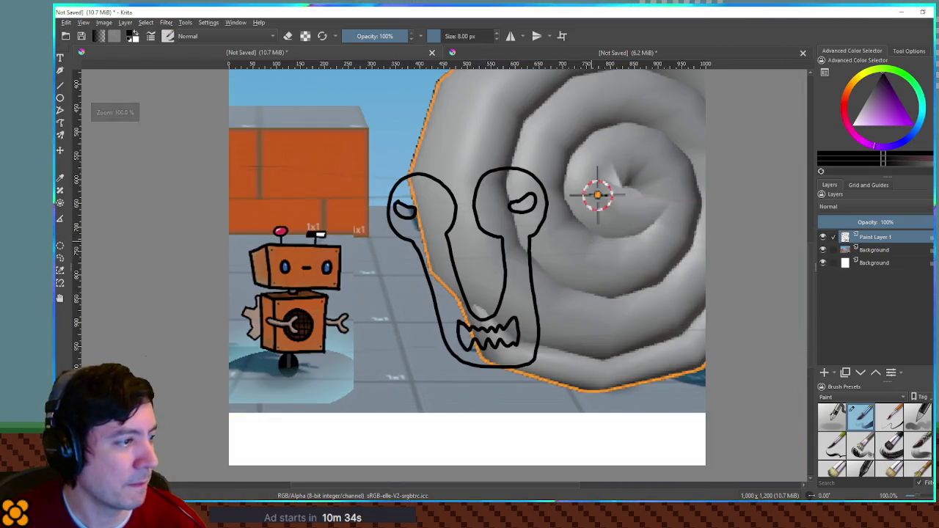
pyautogui.scroll(2, 597, 195)
pyautogui.scroll(-2, 604, 147)
pyautogui.scroll(-1, 597, 195)
pyautogui.scroll(2, 593, 210)
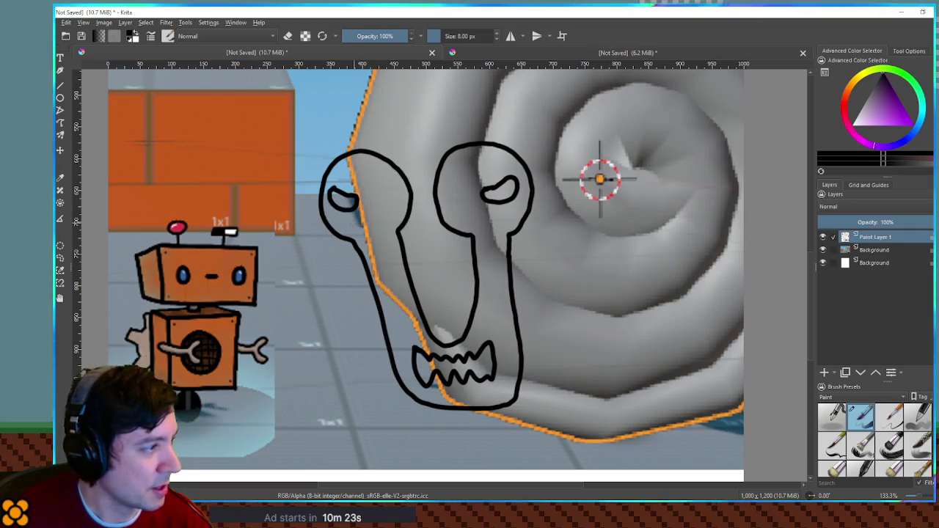
pyautogui.moveTo(341, 202)
pyautogui.mouseDown()
pyautogui.moveTo(335, 197)
pyautogui.moveTo(346, 207)
pyautogui.mouseUp()
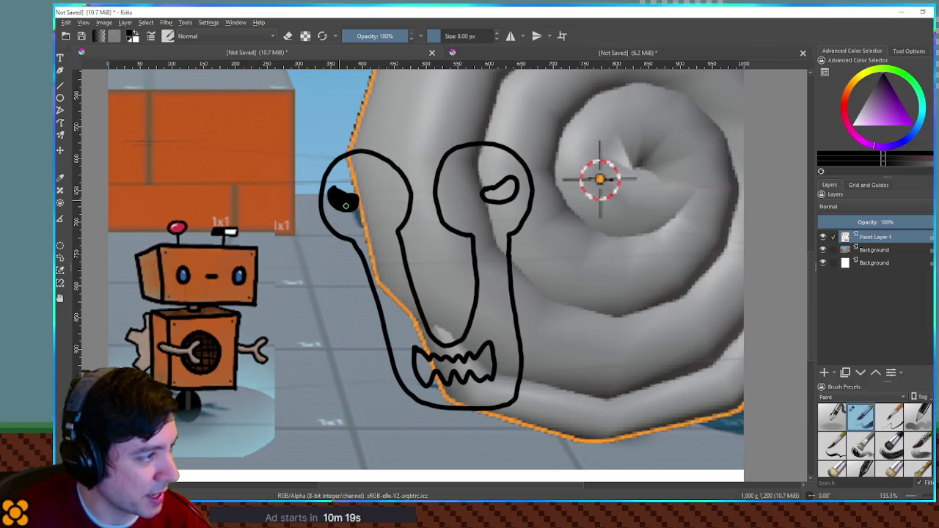
pyautogui.moveTo(493, 192)
pyautogui.mouseDown()
pyautogui.moveTo(506, 196)
pyautogui.moveTo(509, 187)
pyautogui.moveTo(500, 196)
pyautogui.mouseUp()
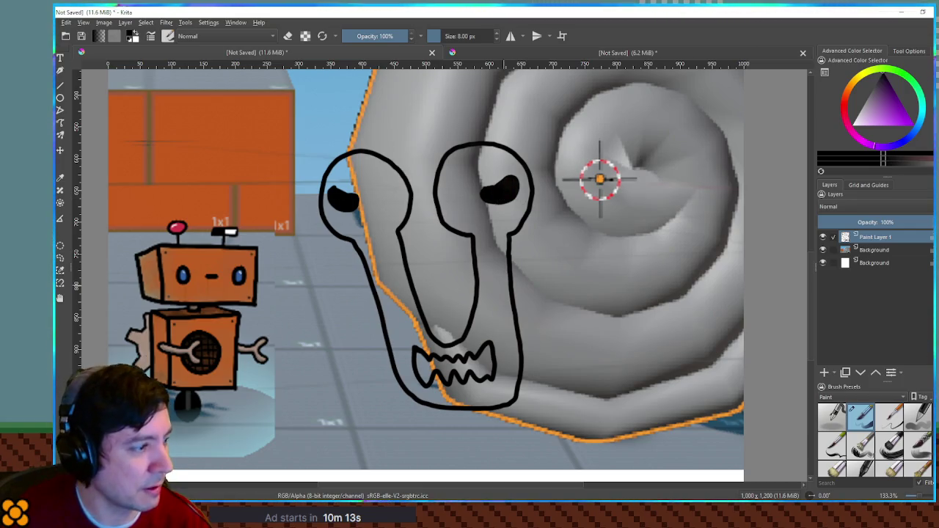
pyautogui.moveTo(417, 353); pyautogui.dragTo(428, 380)
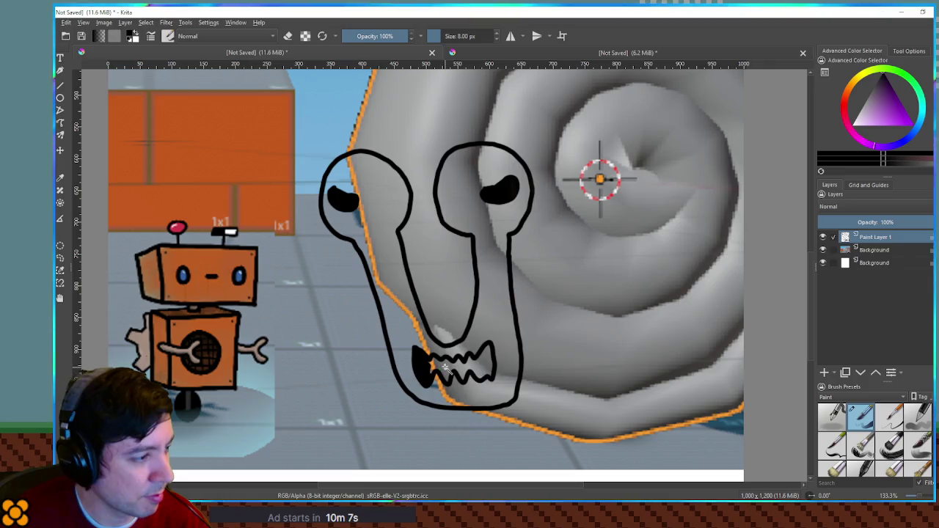
# Magic-wand the mouth interior, grow the selection, and paint it solid black with an 82 px brush
pyautogui.click(440, 371)
pyautogui.click(421, 345)
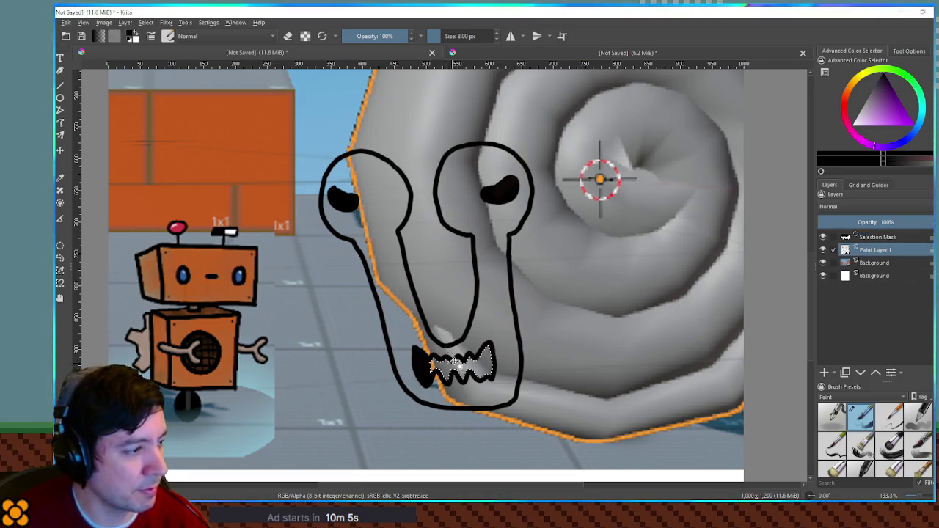
pyautogui.hotkey('ctrl', 'shift', '0')
pyautogui.click(514, 275)
pyautogui.moveTo(455, 386)
pyautogui.mouseDown()
pyautogui.moveTo(477, 392)
pyautogui.moveTo(452, 393)
pyautogui.moveTo(484, 382)
pyautogui.mouseUp()
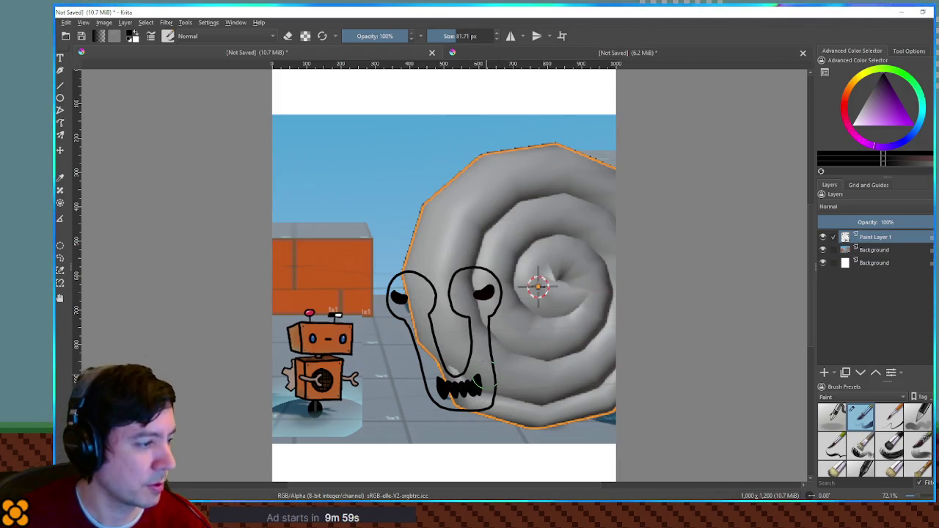
# Recentre the view on the snail's face and select the Background layer
pyautogui.scroll(3, 538, 286)
pyautogui.moveTo(549, 216)
pyautogui.mouseDown()
pyautogui.moveTo(580, 199)
pyautogui.moveTo(556, 143)
pyautogui.moveTo(542, 161)
pyautogui.mouseUp()
pyautogui.scroll(-3, 572, 277)
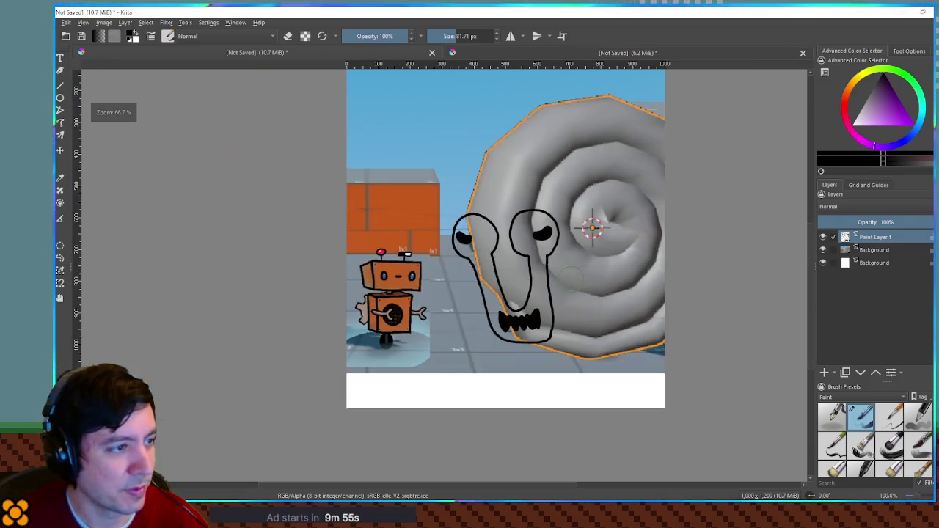
pyautogui.scroll(2, 562, 275)
pyautogui.scroll(1, 543, 272)
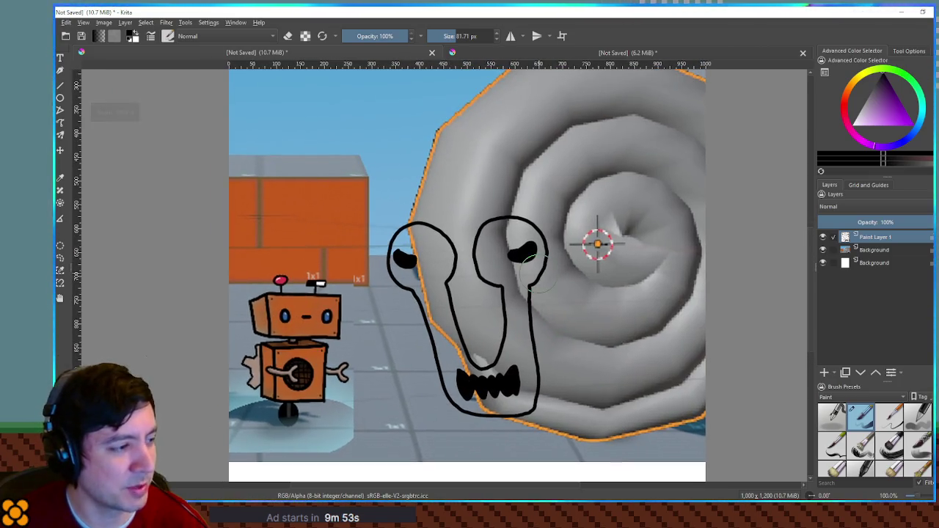
pyautogui.scroll(1, 537, 271)
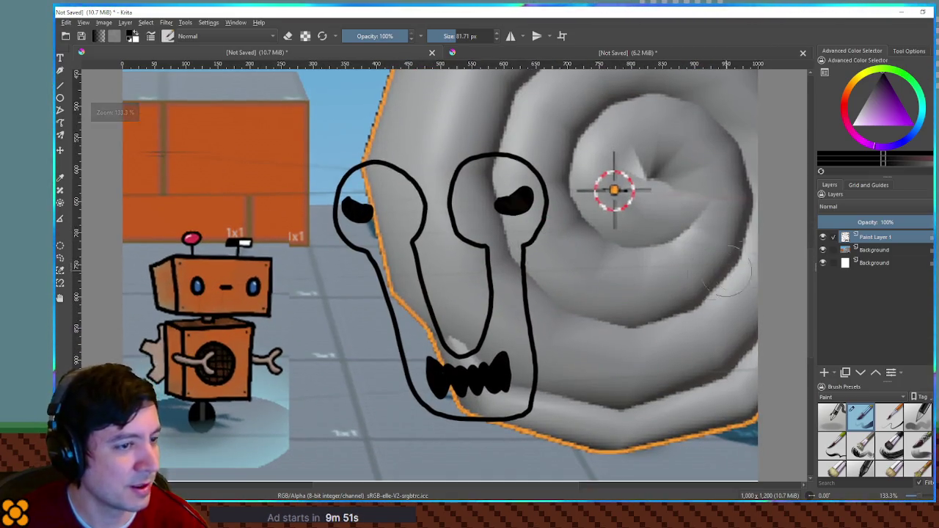
pyautogui.click(877, 250)
# Add Paint Layer 2 above Background, grow-select the inside of the outline, and make Paint Layer 2 active
pyautogui.click(824, 373)
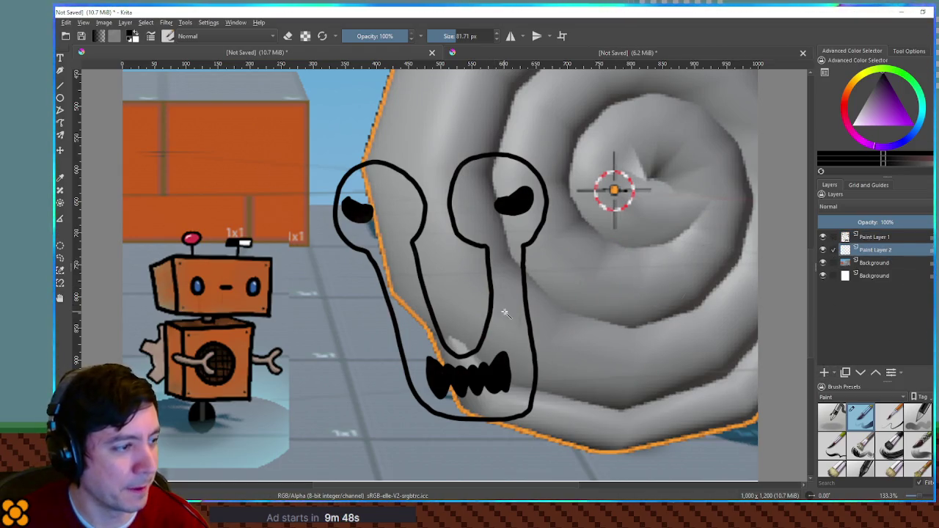
pyautogui.click(898, 237)
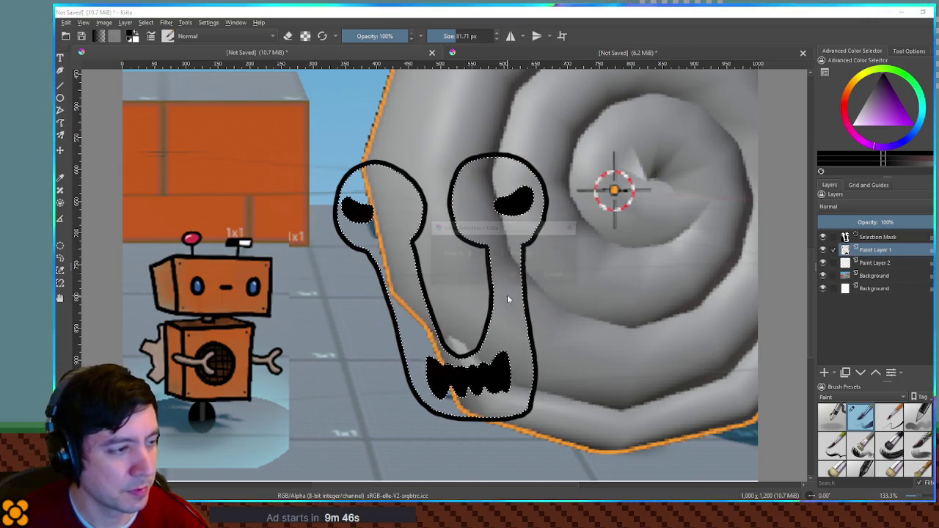
pyautogui.press('Return')
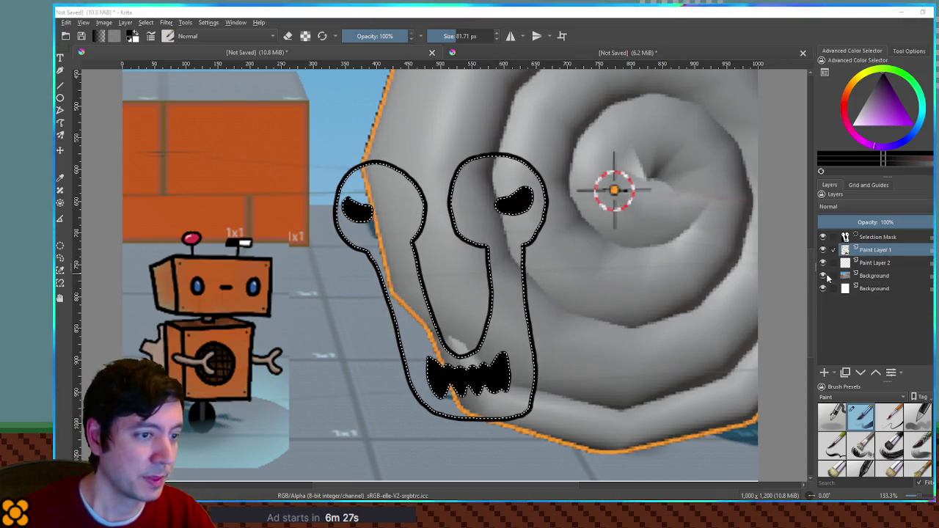
pyautogui.click(867, 263)
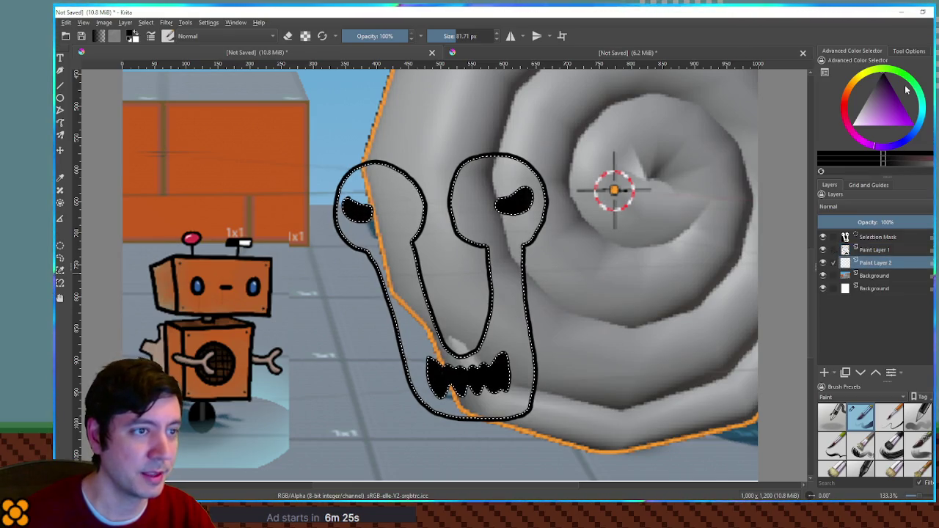
pyautogui.click(849, 94)
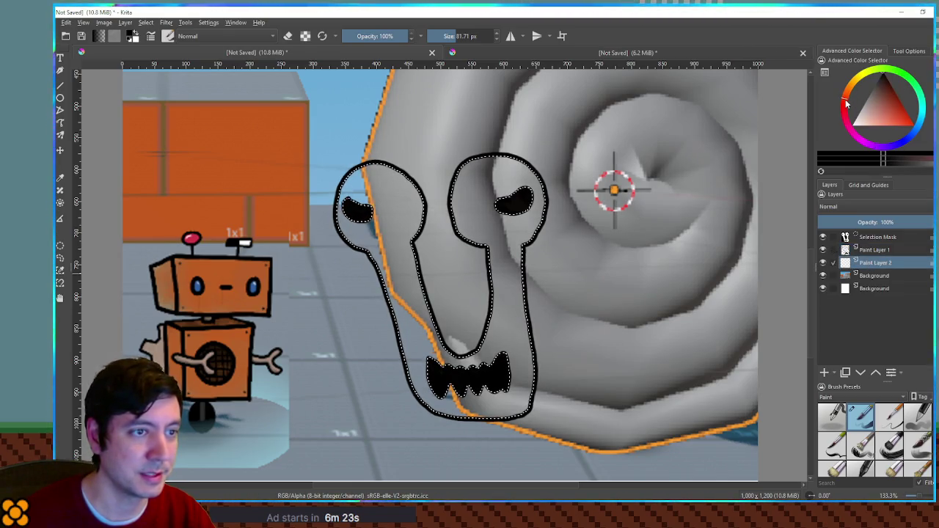
# Bucket-fill the selected snail body lavender purple, deselect, and bring up HSV/HSL Adjustment with Ctrl+U
pyautogui.moveTo(849, 93)
pyautogui.mouseDown()
pyautogui.moveTo(877, 76)
pyautogui.moveTo(905, 80)
pyautogui.moveTo(921, 125)
pyautogui.moveTo(916, 138)
pyautogui.moveTo(899, 143)
pyautogui.mouseUp()
pyautogui.click(884, 114)
pyautogui.moveTo(883, 112); pyautogui.dragTo(878, 111)
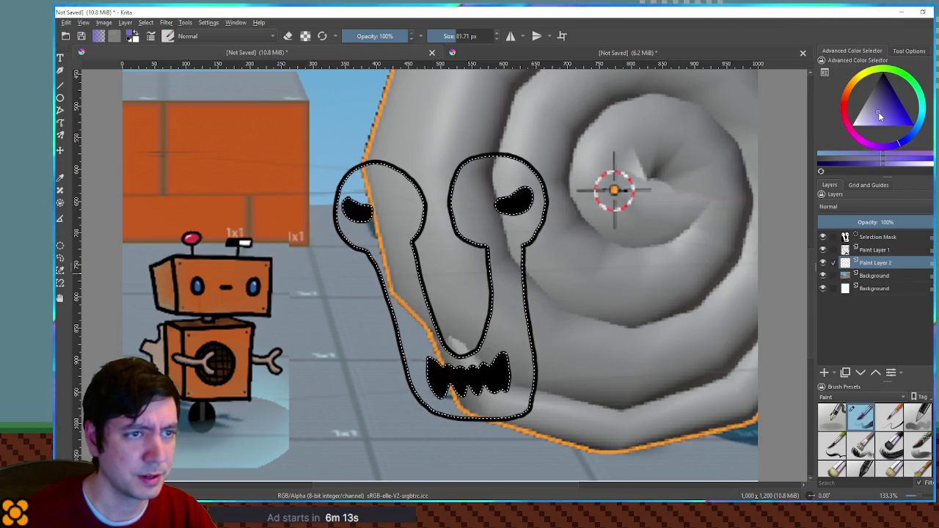
pyautogui.click(518, 267)
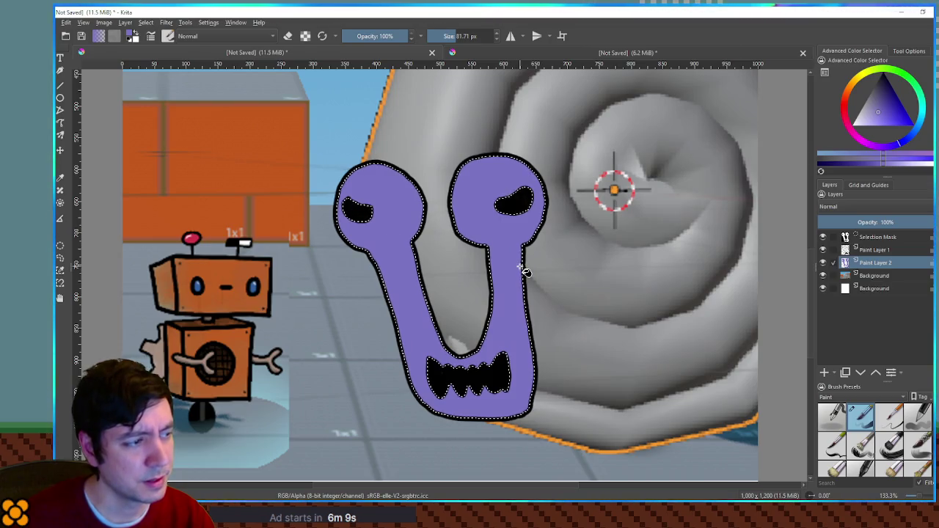
pyautogui.hotkey('ctrl', 'shift', 'a')
pyautogui.hotkey('ctrl', 'u')
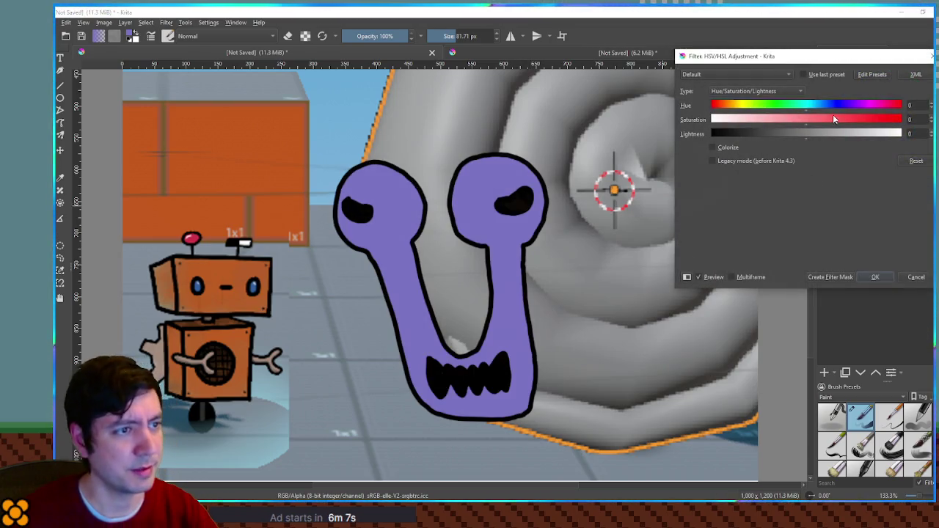
# Apply a Hue shift of -98 to turn the snail's body from lavender to mint green
pyautogui.click(827, 105)
pyautogui.moveTo(827, 104); pyautogui.dragTo(795, 107)
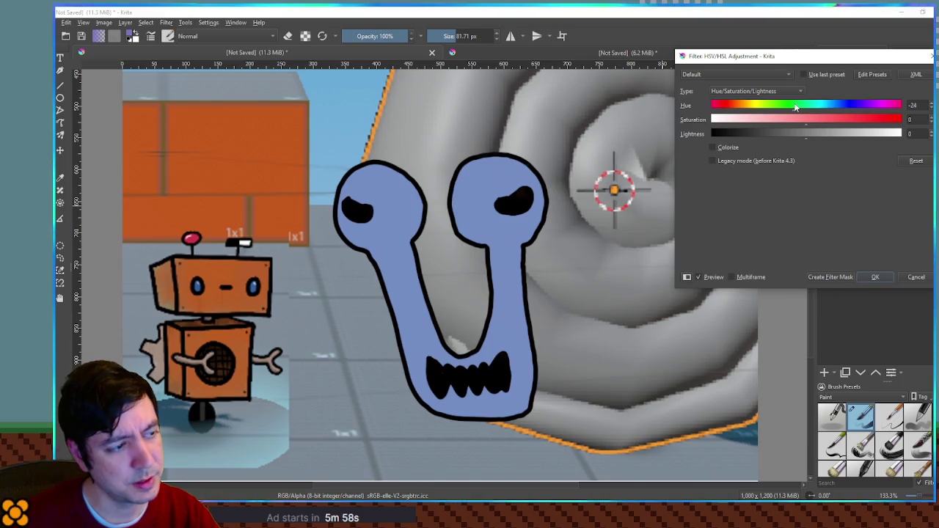
pyautogui.moveTo(796, 106); pyautogui.dragTo(757, 110)
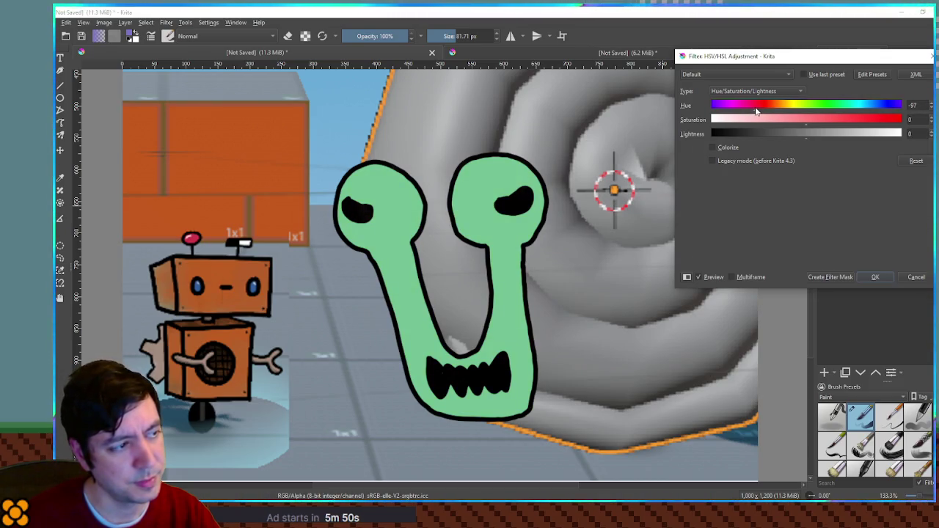
pyautogui.click(877, 277)
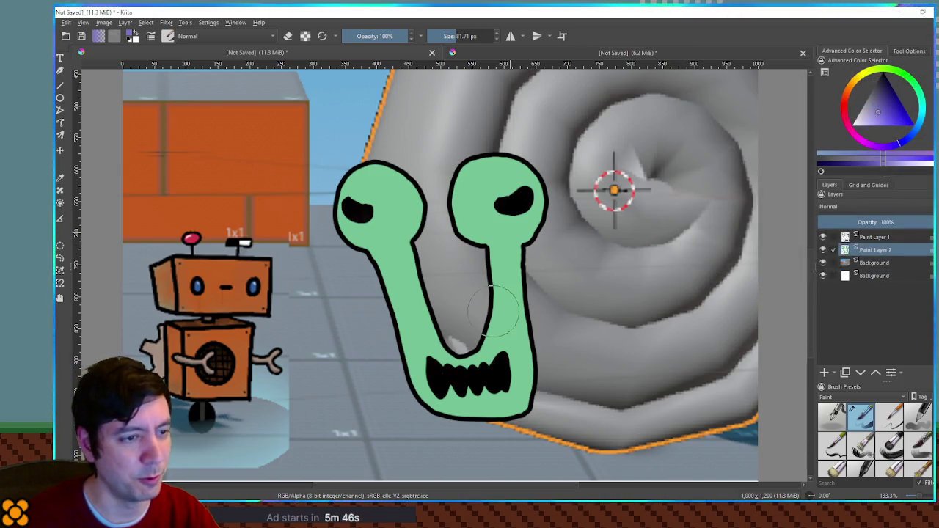
# Eyedrop the new green from the eye, test a spray brush, and undo the test stroke
pyautogui.keyDown('ctrl'); pyautogui.click(490, 220); pyautogui.keyUp('ctrl')
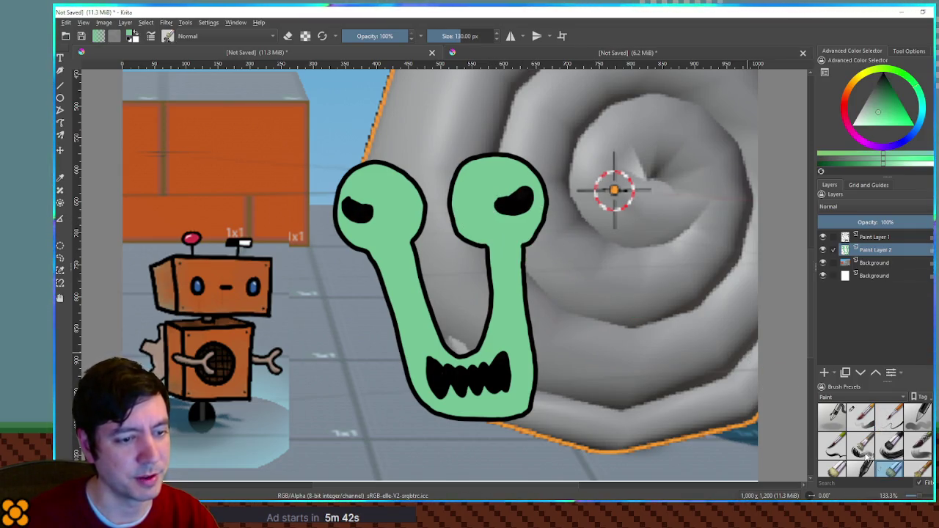
pyautogui.click(886, 467)
pyautogui.moveTo(529, 250)
pyautogui.mouseDown()
pyautogui.moveTo(506, 308)
pyautogui.moveTo(547, 294)
pyautogui.mouseUp()
pyautogui.hotkey('ctrl', 'z')
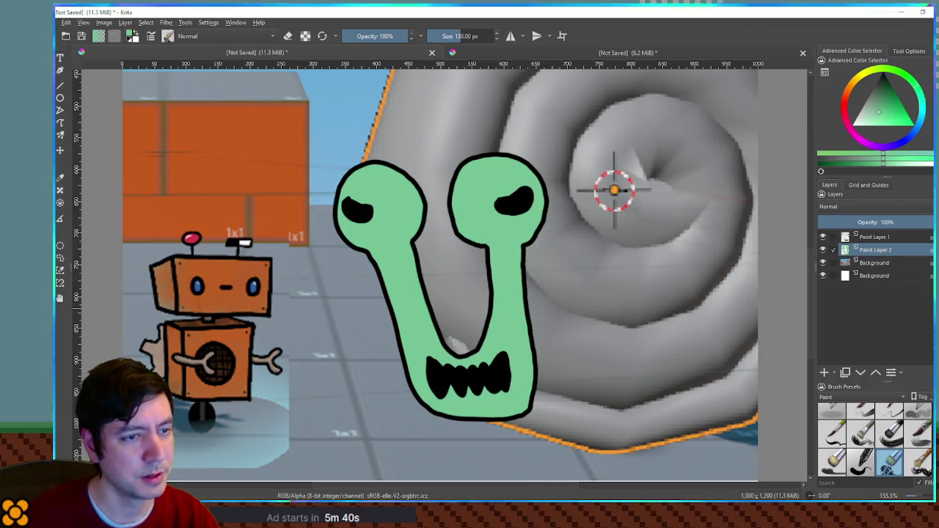
# Pick a blue at 26% opacity and brush soft shading over the stalks, under the eyes and the mouth
pyautogui.click(917, 133)
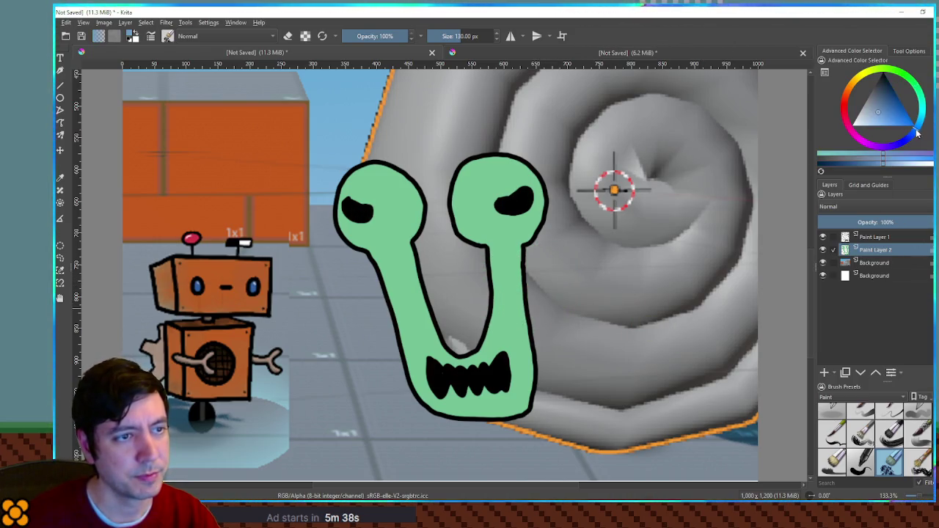
pyautogui.moveTo(894, 122); pyautogui.dragTo(896, 97)
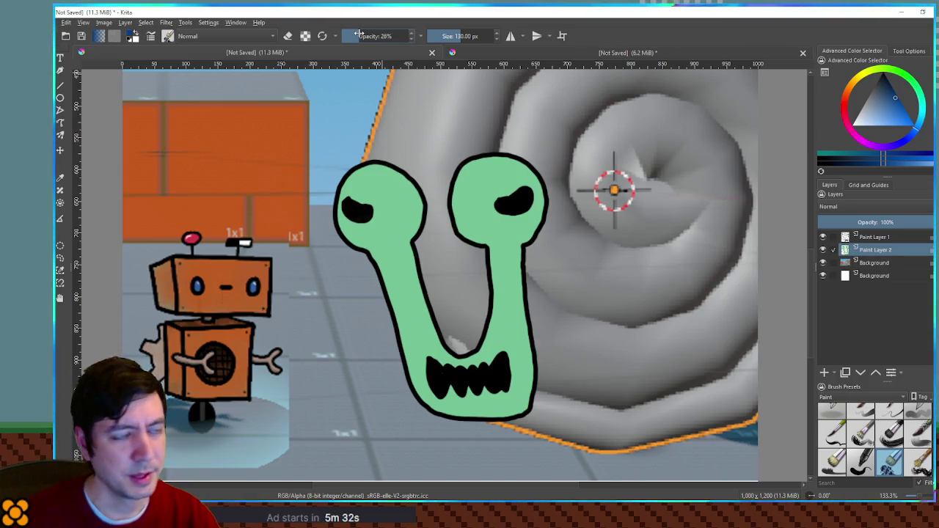
pyautogui.moveTo(425, 204)
pyautogui.mouseDown()
pyautogui.moveTo(391, 287)
pyautogui.moveTo(397, 308)
pyautogui.moveTo(385, 271)
pyautogui.moveTo(430, 385)
pyautogui.moveTo(481, 411)
pyautogui.moveTo(536, 383)
pyautogui.moveTo(521, 323)
pyautogui.moveTo(525, 264)
pyautogui.moveTo(540, 235)
pyautogui.mouseUp()
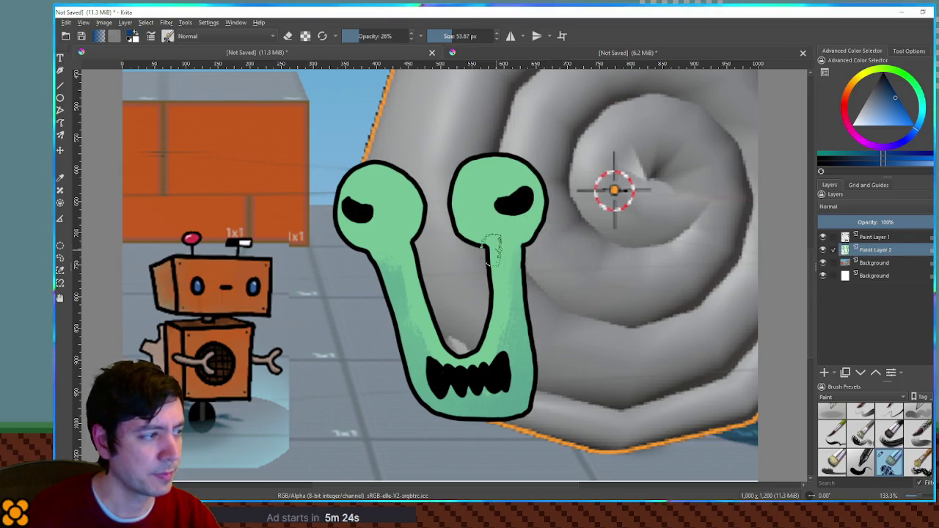
pyautogui.moveTo(343, 231)
pyautogui.mouseDown()
pyautogui.moveTo(370, 242)
pyautogui.moveTo(429, 235)
pyautogui.moveTo(396, 265)
pyautogui.moveTo(410, 323)
pyautogui.moveTo(440, 350)
pyautogui.moveTo(452, 396)
pyautogui.moveTo(514, 403)
pyautogui.moveTo(522, 374)
pyautogui.moveTo(504, 354)
pyautogui.moveTo(504, 248)
pyautogui.moveTo(464, 238)
pyautogui.moveTo(529, 239)
pyautogui.mouseUp()
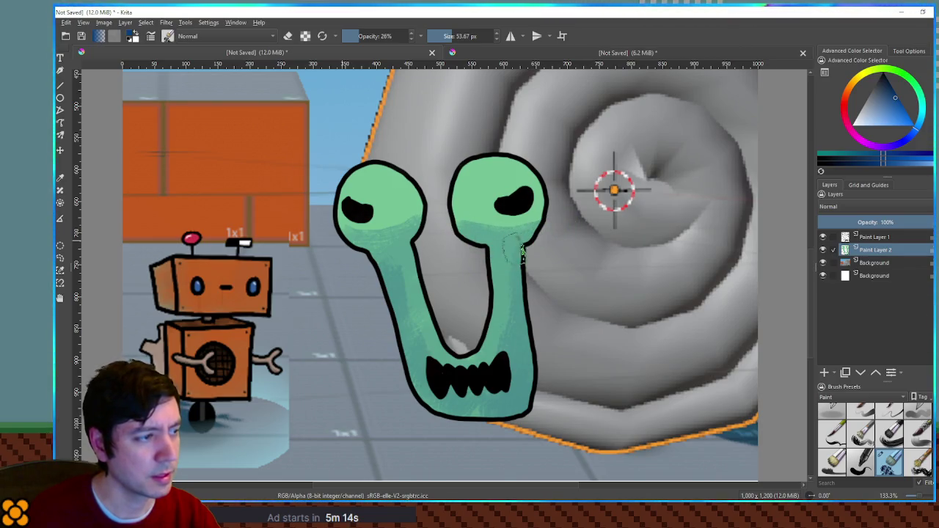
pyautogui.moveTo(452, 233); pyautogui.dragTo(525, 236)
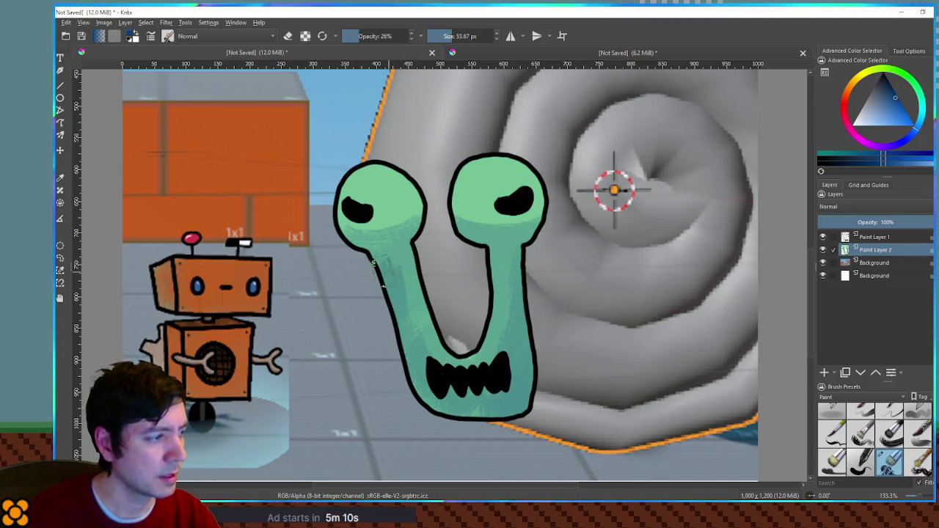
pyautogui.moveTo(425, 407); pyautogui.dragTo(475, 420)
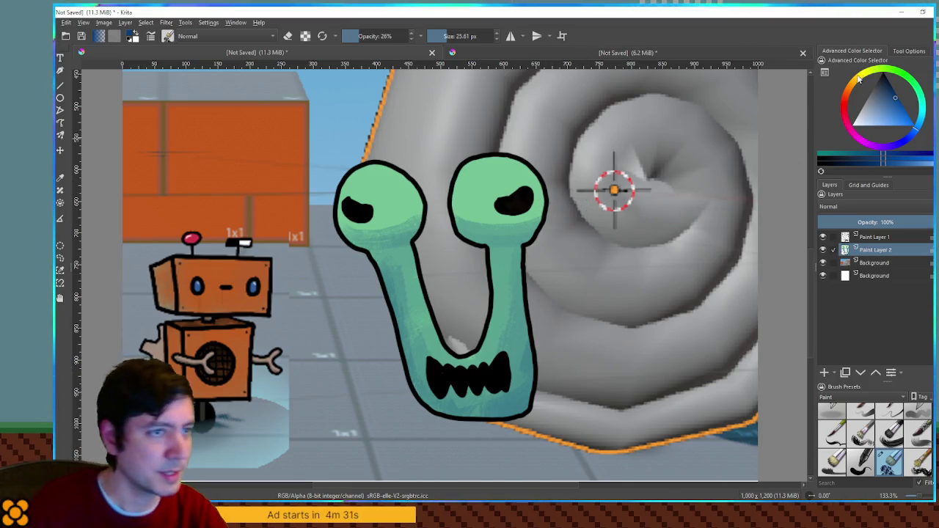
# Try several light green shades, enlarge the brush, and sample the pale green from the eye for highlights
pyautogui.click(868, 73)
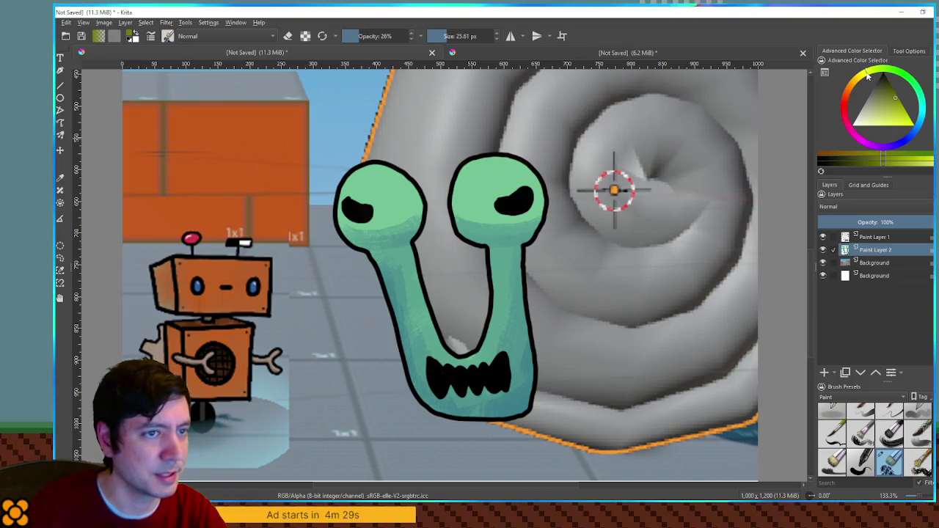
pyautogui.click(885, 119)
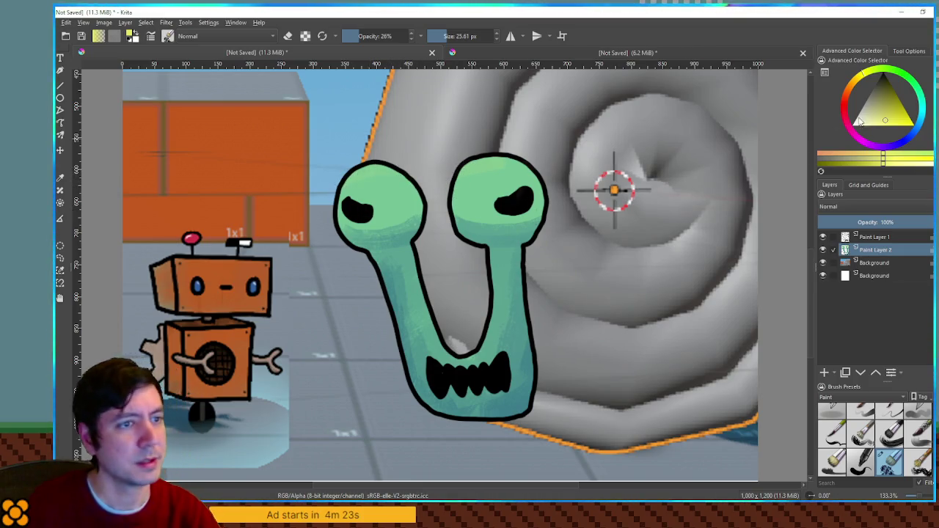
pyautogui.click(916, 98)
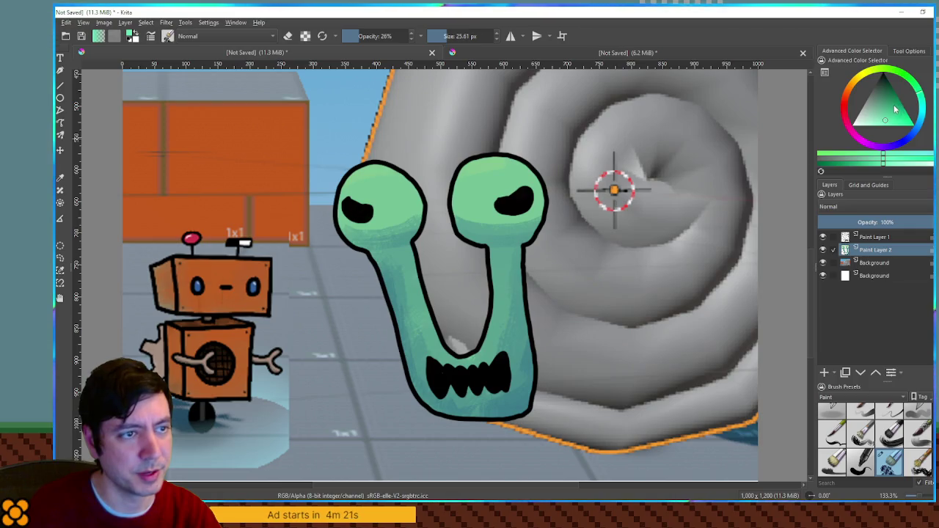
pyautogui.click(892, 108)
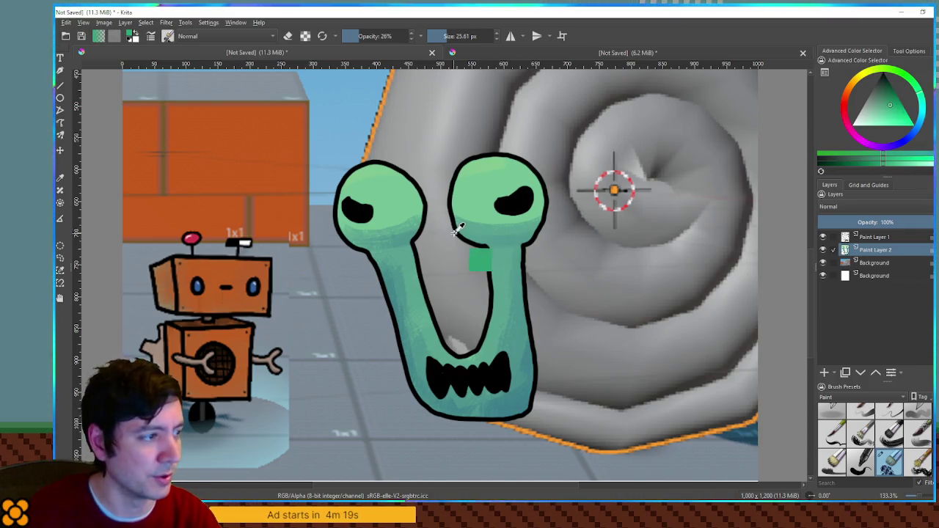
pyautogui.moveTo(461, 233)
pyautogui.mouseDown()
pyautogui.moveTo(472, 205)
pyautogui.moveTo(463, 198)
pyautogui.moveTo(514, 207)
pyautogui.moveTo(444, 209)
pyautogui.moveTo(474, 202)
pyautogui.moveTo(477, 220)
pyautogui.moveTo(514, 220)
pyautogui.moveTo(381, 205)
pyautogui.mouseUp()
pyautogui.click(891, 98)
pyautogui.keyDown('ctrl'); pyautogui.click(393, 196); pyautogui.keyUp('ctrl')
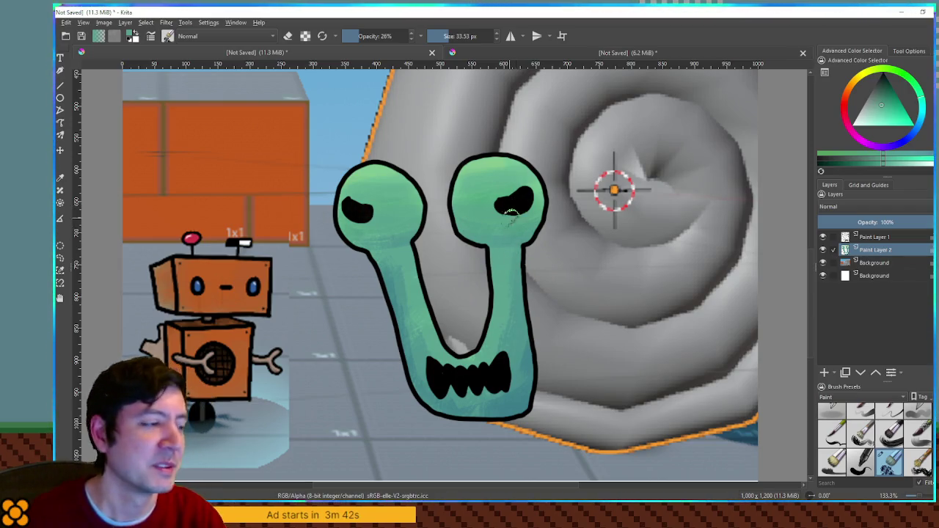
pyautogui.press('2')
pyautogui.press('1')
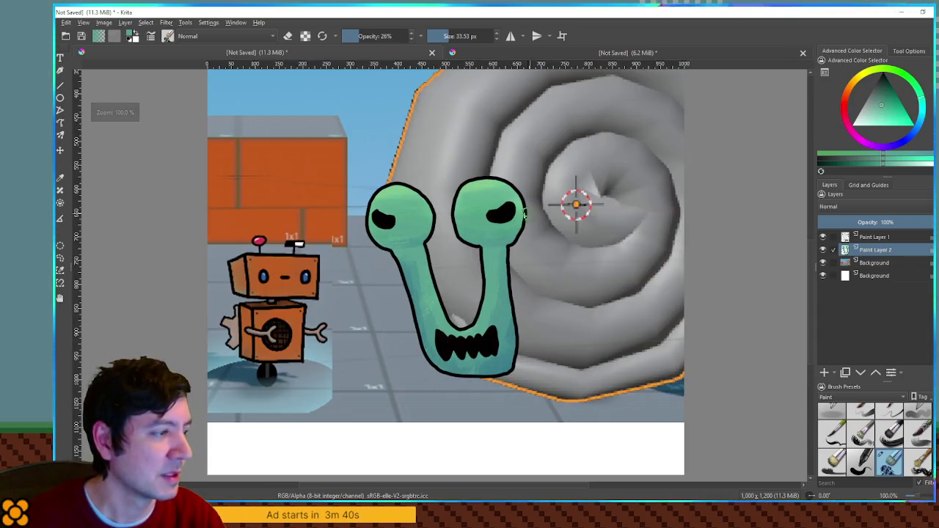
pyautogui.scroll(5, 521, 348)
pyautogui.moveTo(521, 349); pyautogui.dragTo(576, 293)
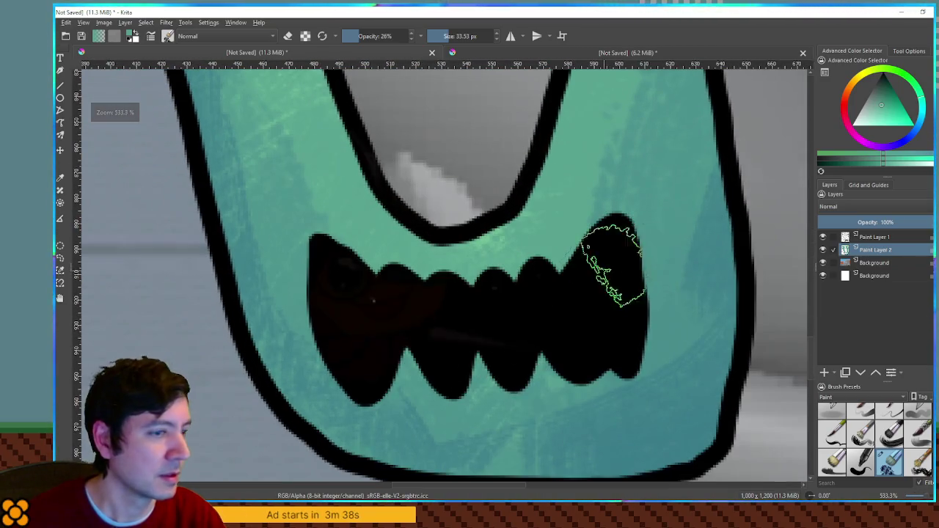
pyautogui.click(874, 237)
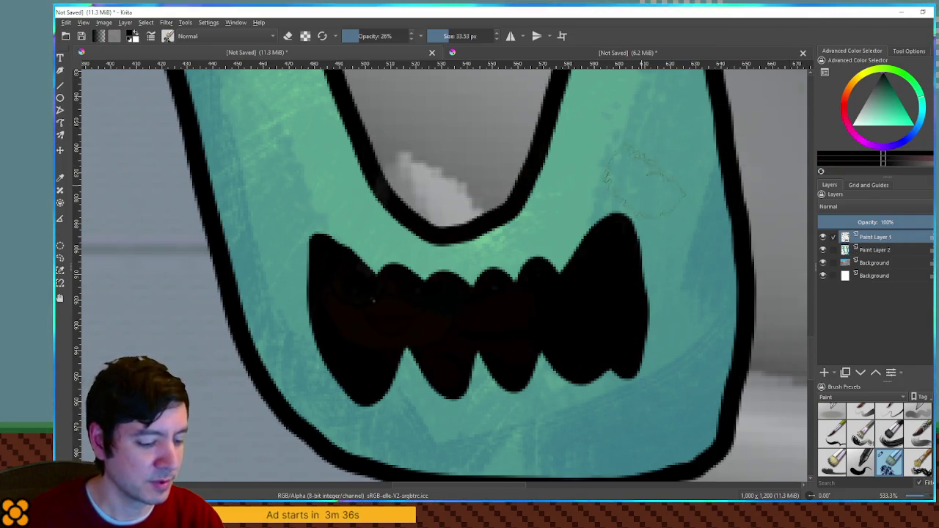
pyautogui.click(862, 416)
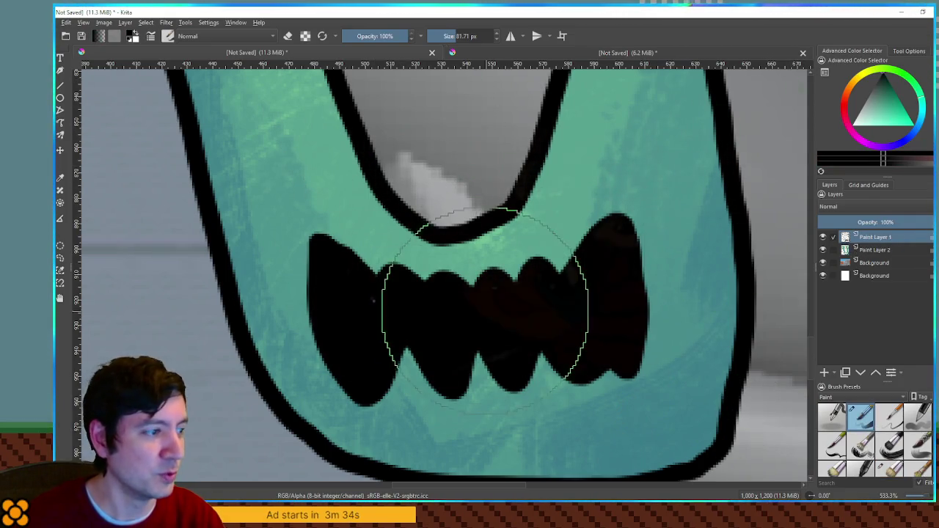
pyautogui.press('[')
pyautogui.press('[')
pyautogui.press('[')
pyautogui.press('[')
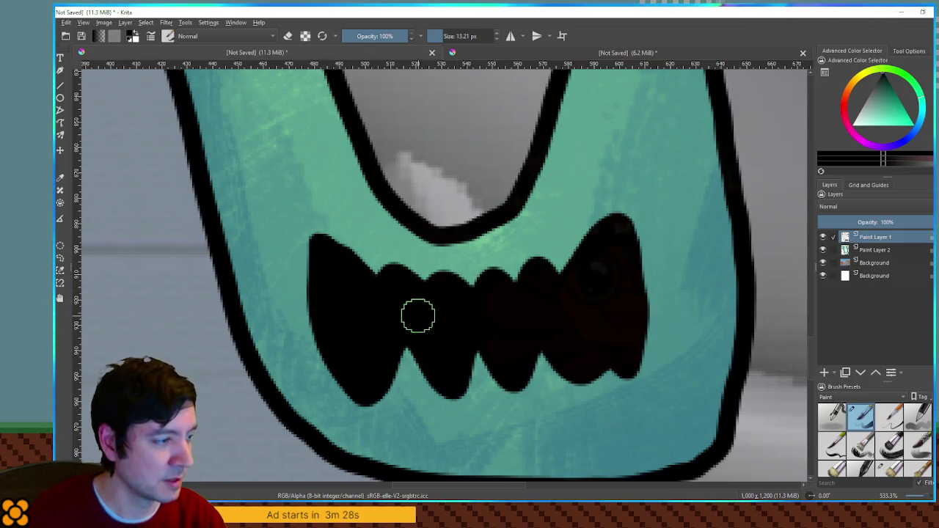
pyautogui.scroll(-5, 480, 310)
pyautogui.scroll(-1, 655, 118)
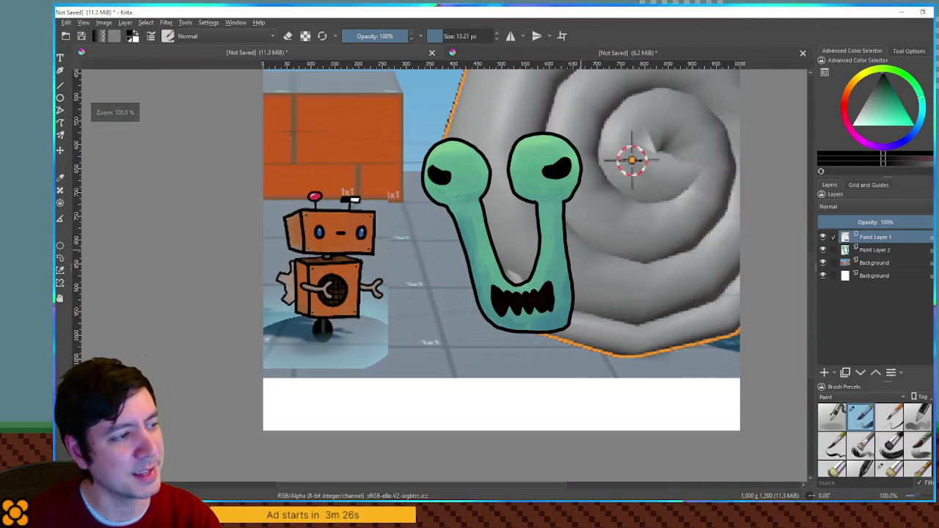
pyautogui.moveTo(629, 157); pyautogui.dragTo(570, 163)
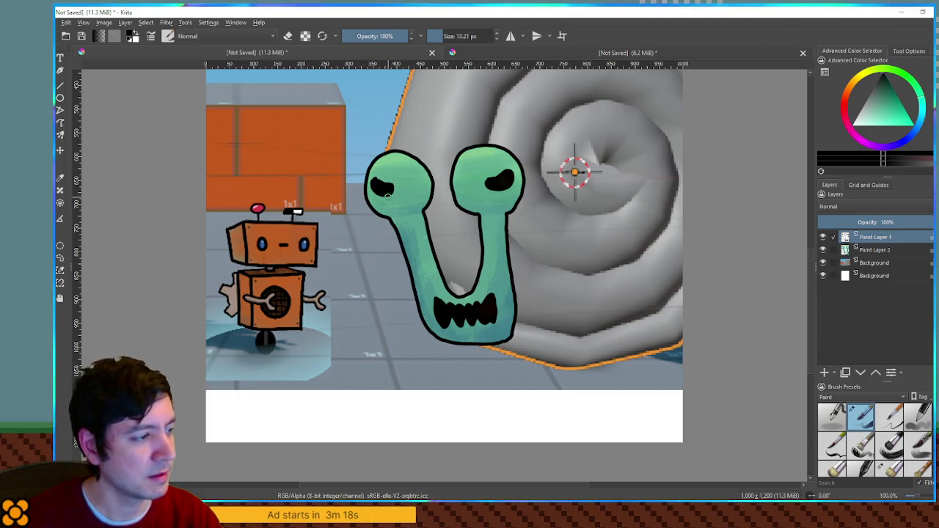
pyautogui.scroll(-1, 574, 172)
pyautogui.scroll(1, 580, 210)
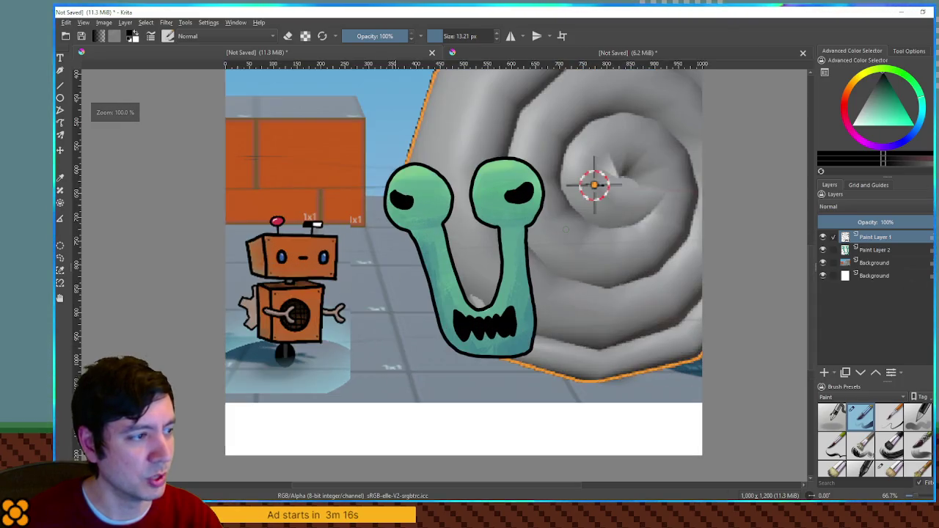
pyautogui.scroll(-2, 597, 184)
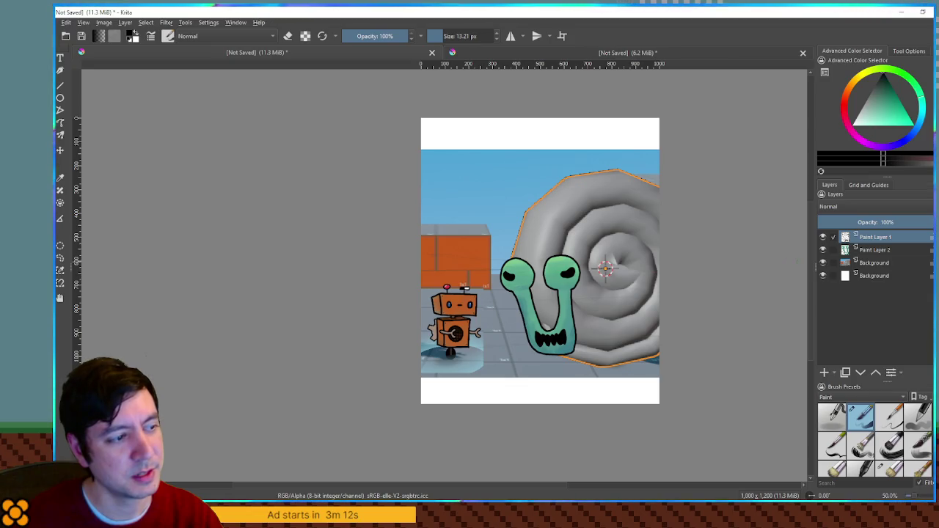
pyautogui.scroll(4, 594, 361)
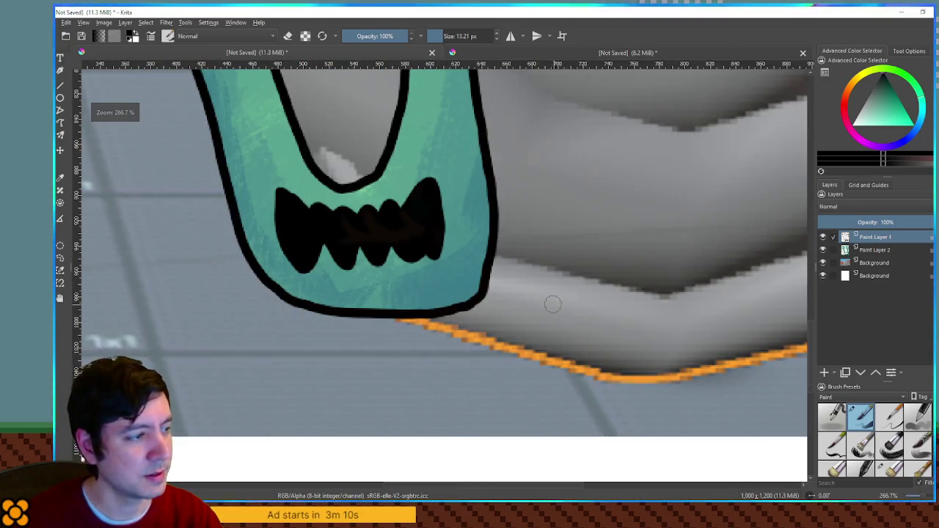
pyautogui.scroll(-2, 564, 278)
pyautogui.scroll(2, 563, 277)
pyautogui.scroll(-2, 563, 277)
pyautogui.scroll(2, 563, 277)
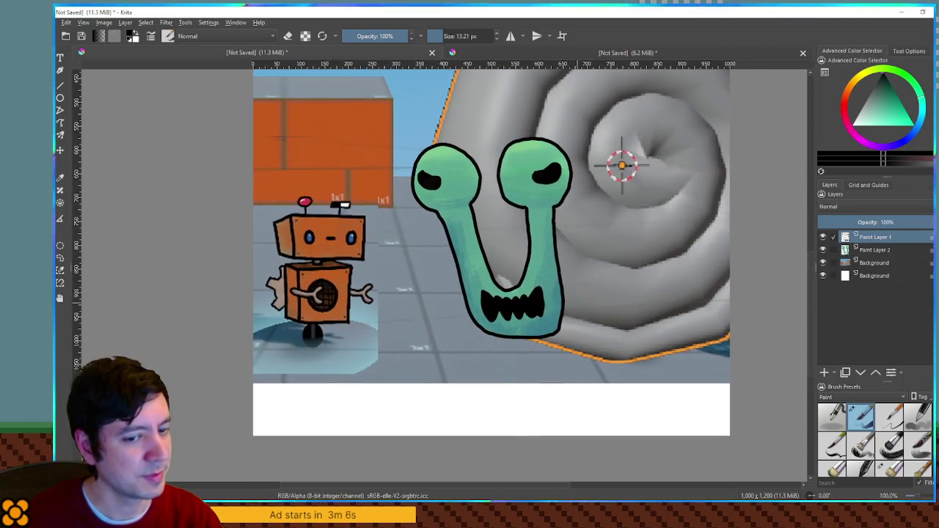
pyautogui.scroll(-2, 563, 286)
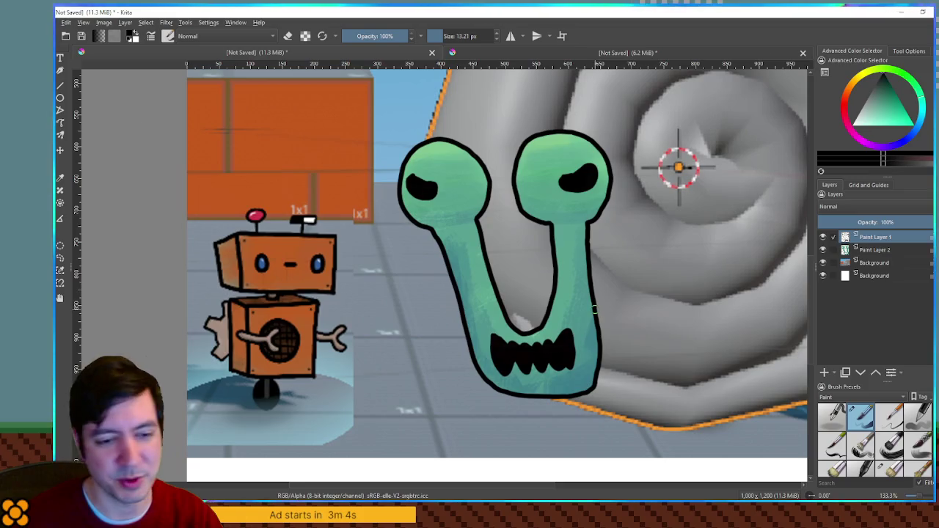
pyautogui.moveTo(915, 272)
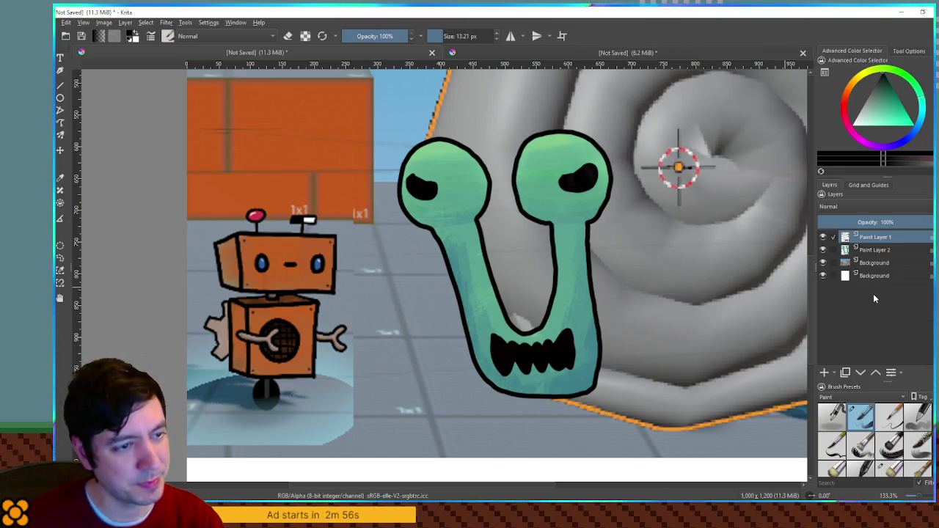
pyautogui.keyDown('ctrl'); pyautogui.click(880, 254); pyautogui.keyUp('ctrl')
# Duplicate both paint layers and merge the copies, then hide the originals and both backgrounds
pyautogui.hotkey('ctrl', 'j')
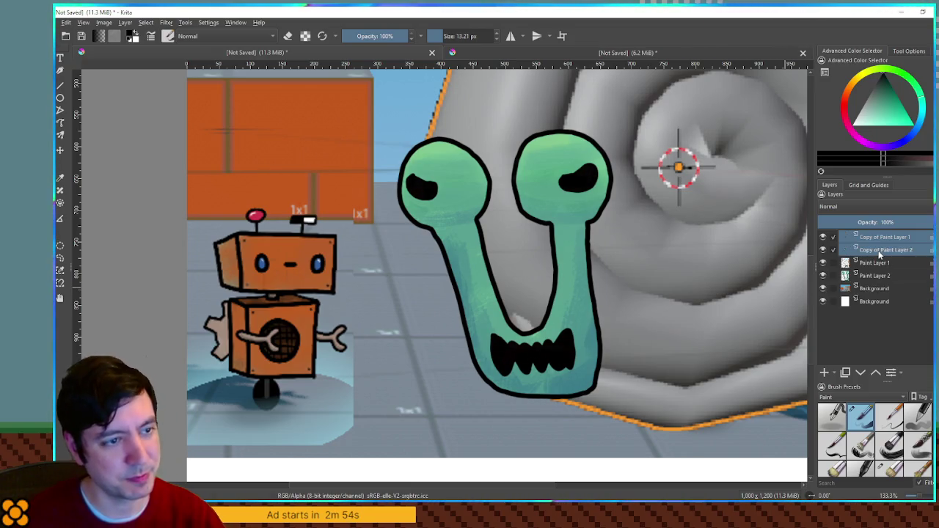
pyautogui.hotkey('ctrl', 'e')
pyautogui.click(822, 249)
pyautogui.click(823, 262)
pyautogui.click(822, 275)
pyautogui.click(823, 289)
# Compare the merged copy against Paint Layers 1 and 2 by toggling their visibility
pyautogui.scroll(-2, 807, 308)
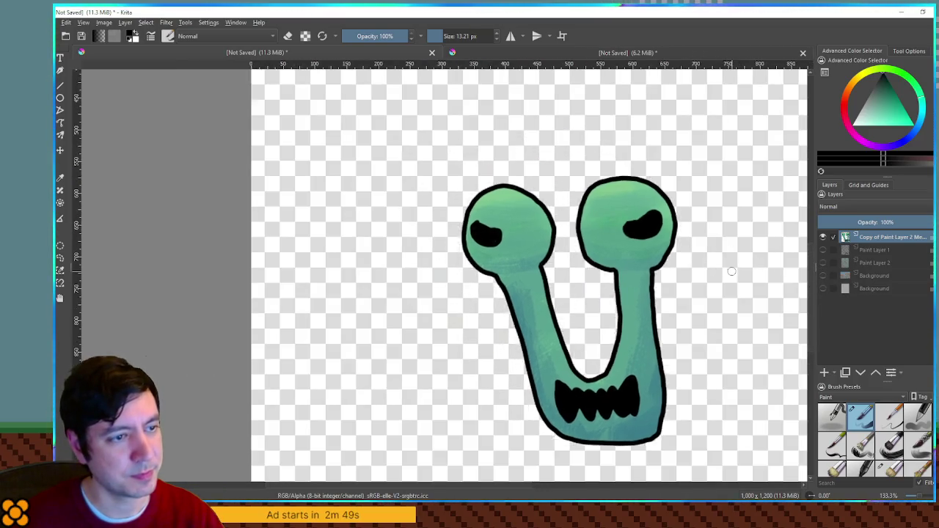
pyautogui.click(822, 237)
pyautogui.click(823, 249)
pyautogui.click(823, 262)
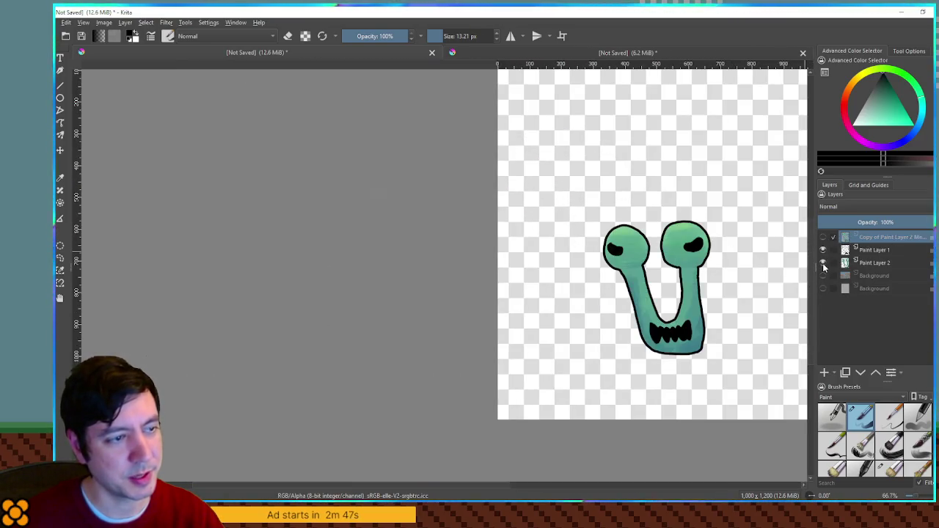
pyautogui.click(822, 262)
pyautogui.click(823, 249)
pyautogui.click(822, 237)
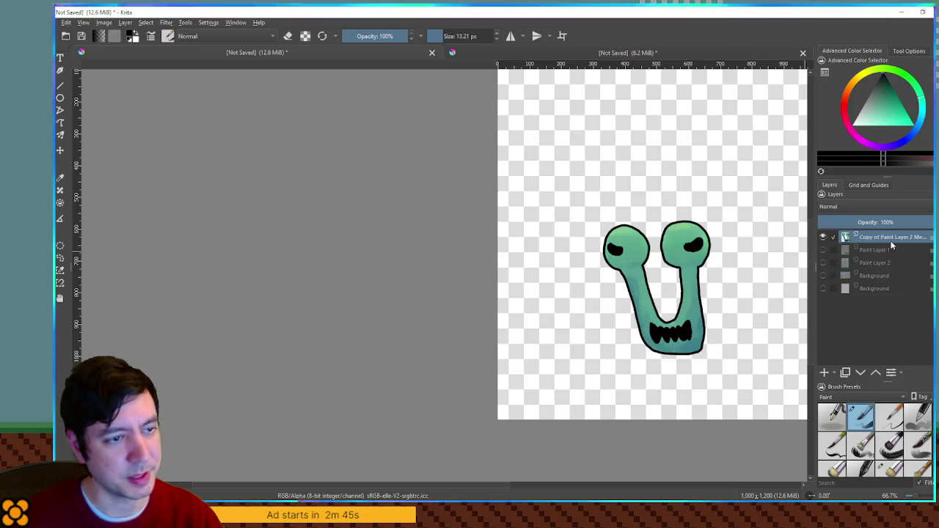
pyautogui.click(822, 249)
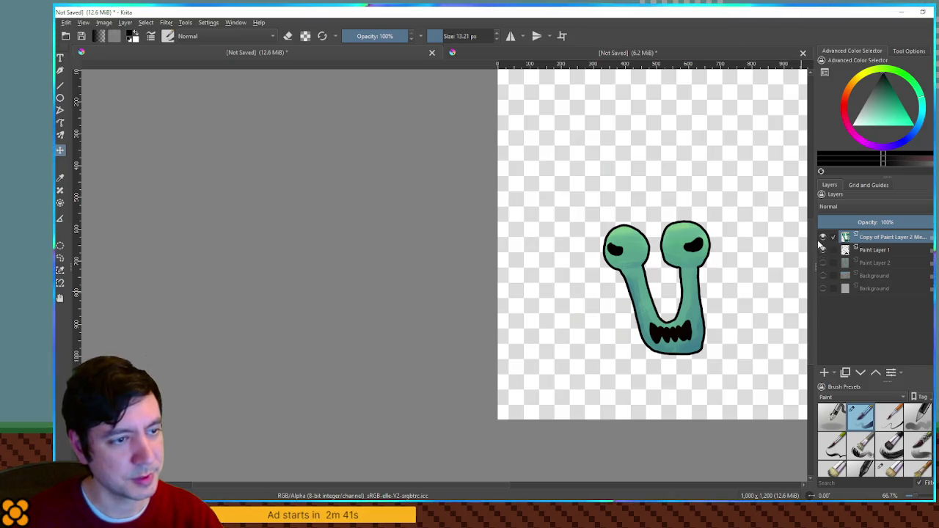
pyautogui.click(822, 237)
pyautogui.click(823, 263)
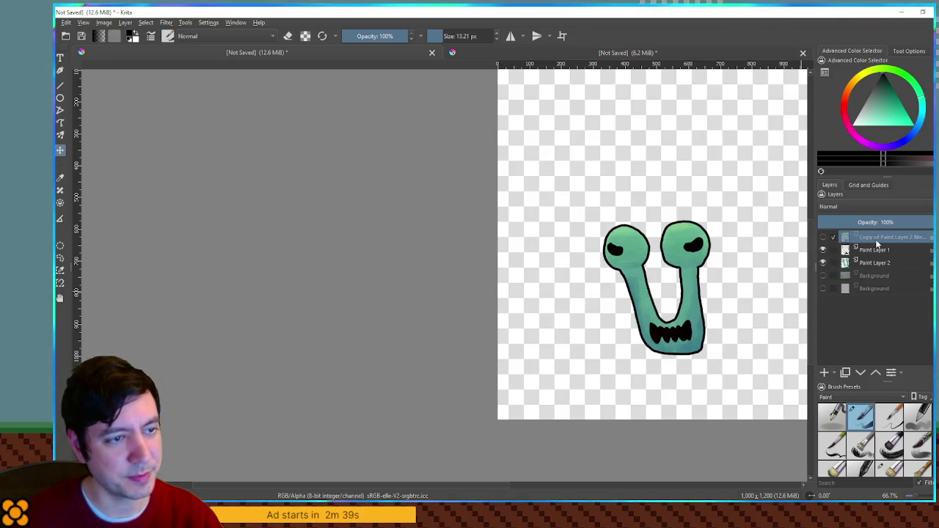
# Delete the merged copy layer and select the area around the left pupil
pyautogui.hotkey('shift', 'Delete')
pyautogui.scroll(4, 680, 312)
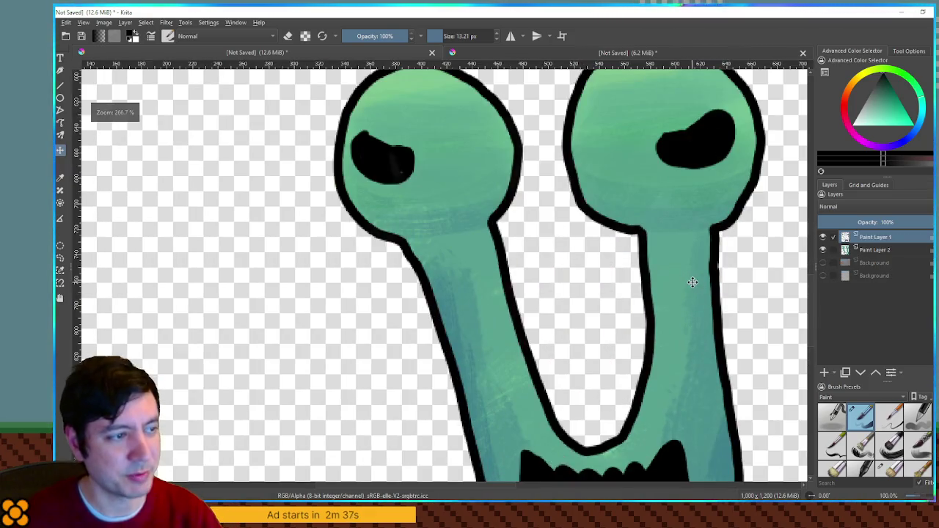
pyautogui.scroll(-2, 681, 312)
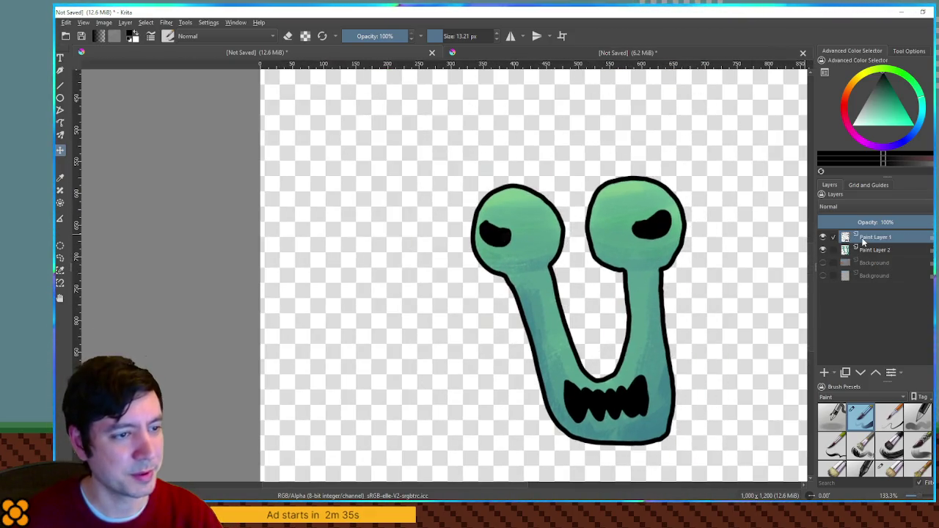
pyautogui.scroll(4, 512, 221)
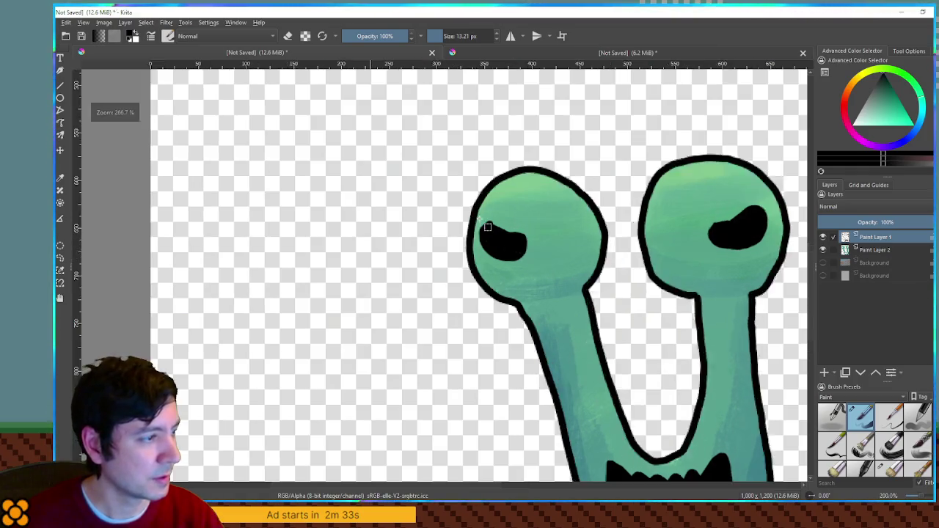
pyautogui.moveTo(620, 309); pyautogui.dragTo(623, 310)
# Cut the left pupil onto its own layer and move it to the canvas's top-left corner
pyautogui.scroll(-6, 623, 308)
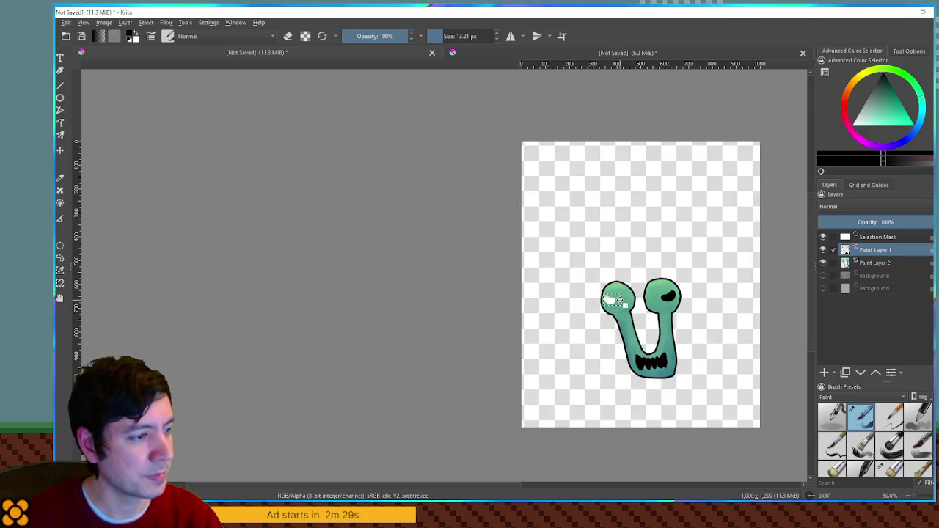
pyautogui.scroll(4, 625, 309)
pyautogui.press('t')
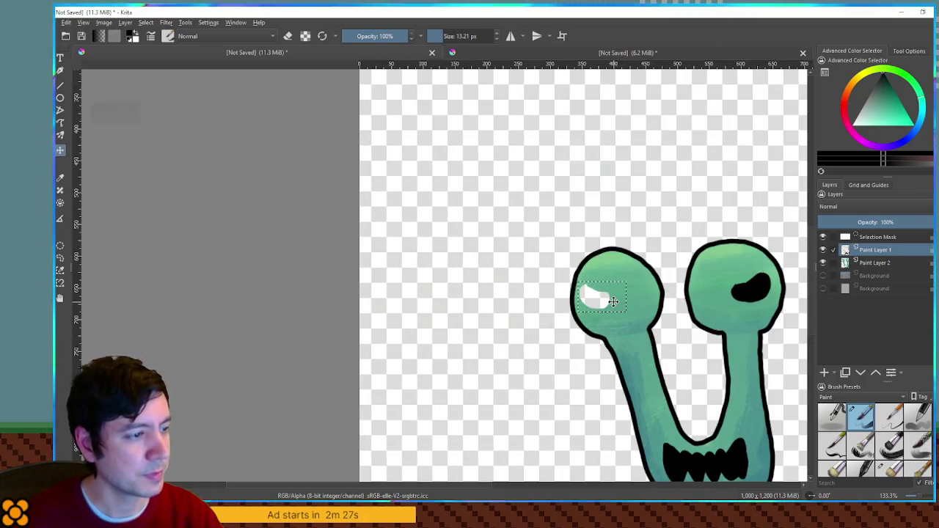
pyautogui.scroll(-4, 614, 299)
pyautogui.hotkey('ctrl', 'alt', 'j')
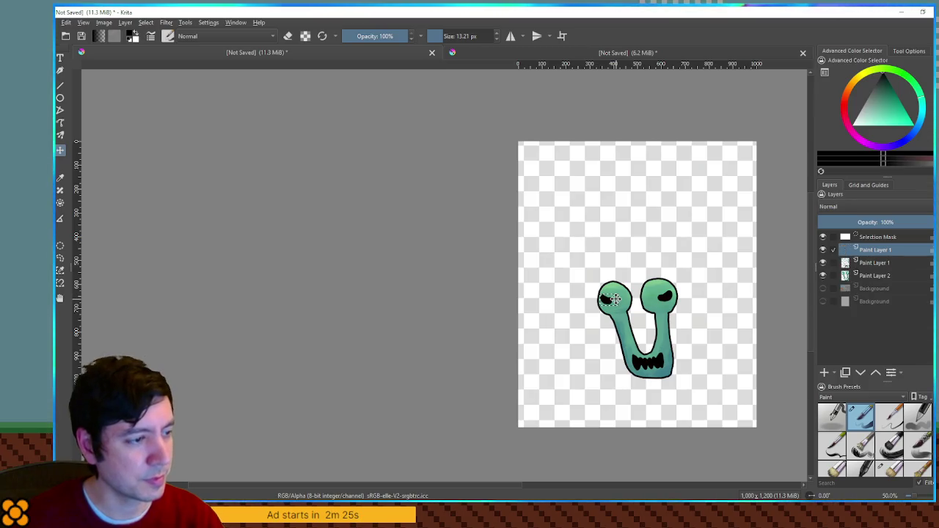
pyautogui.moveTo(617, 299); pyautogui.dragTo(607, 301)
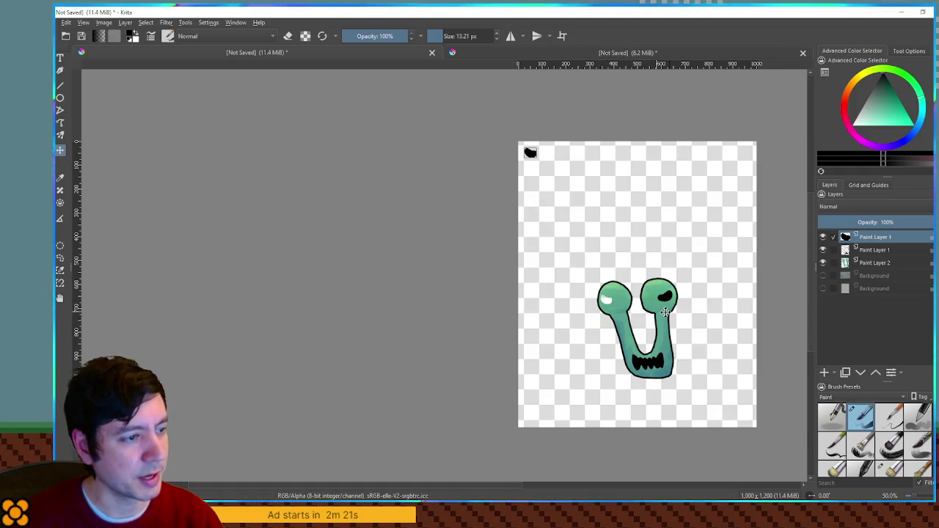
# Cut the right pupil onto its own layer and park it beside the left one
pyautogui.scroll(4, 660, 312)
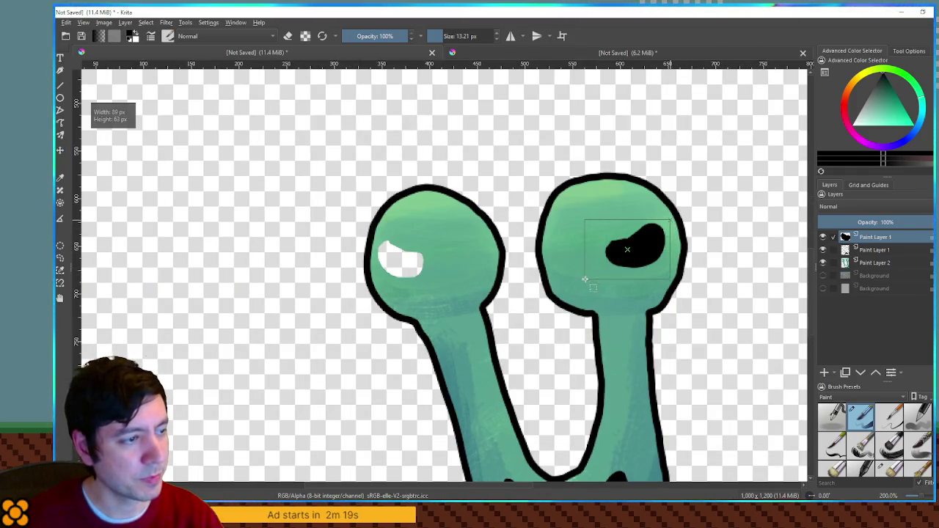
pyautogui.press('Return')
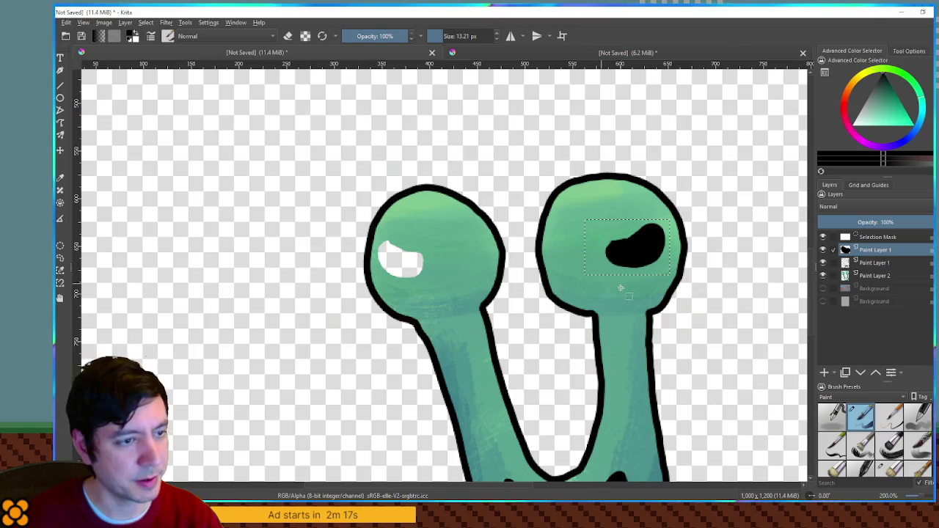
pyautogui.hotkey('ctrl', 'alt', 'j')
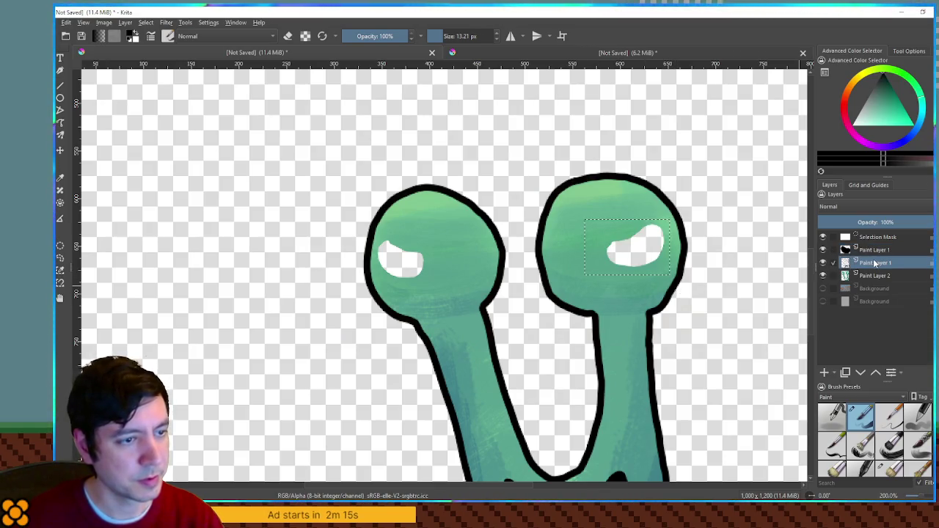
pyautogui.scroll(-5, 717, 256)
pyautogui.moveTo(696, 242); pyautogui.dragTo(637, 154)
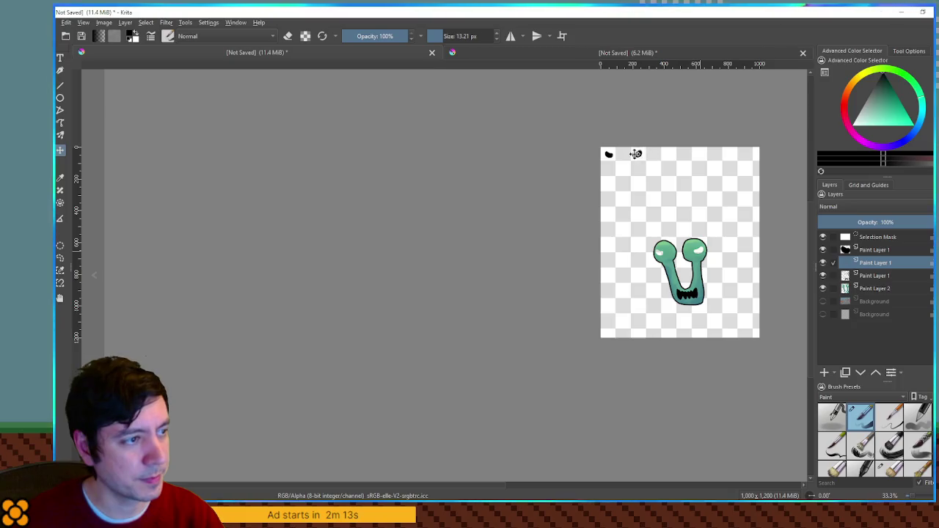
pyautogui.scroll(6, 692, 332)
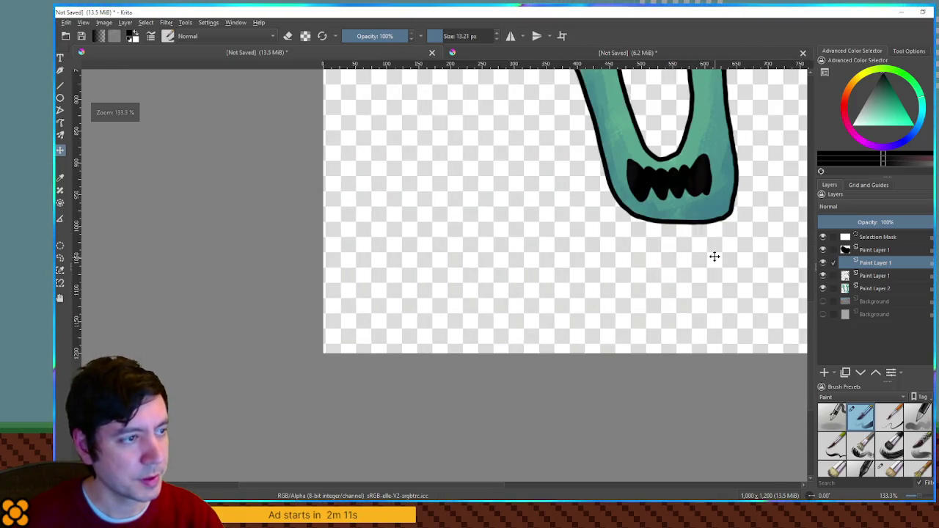
# Freehand-select the teeth and cut them onto their own layer
pyautogui.hotkey('ctrl', 'r')
pyautogui.scroll(2, 414, 171)
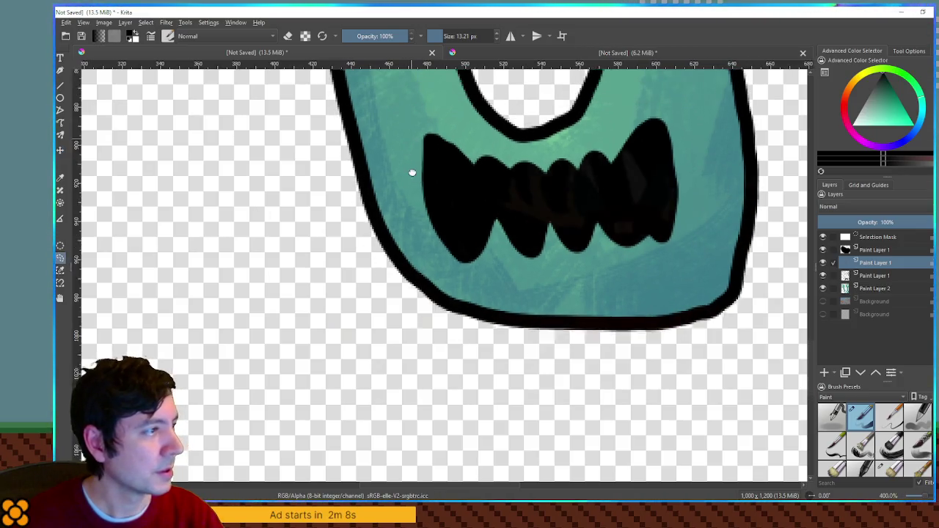
pyautogui.moveTo(422, 136)
pyautogui.mouseDown()
pyautogui.moveTo(515, 179)
pyautogui.moveTo(600, 145)
pyautogui.moveTo(707, 170)
pyautogui.moveTo(656, 301)
pyautogui.moveTo(474, 306)
pyautogui.moveTo(419, 266)
pyautogui.moveTo(422, 139)
pyautogui.mouseUp()
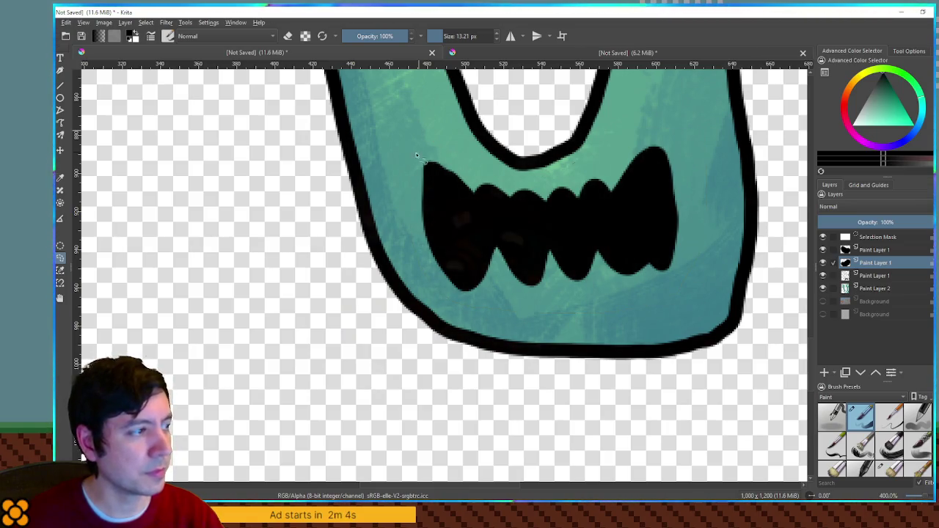
pyautogui.press('1')
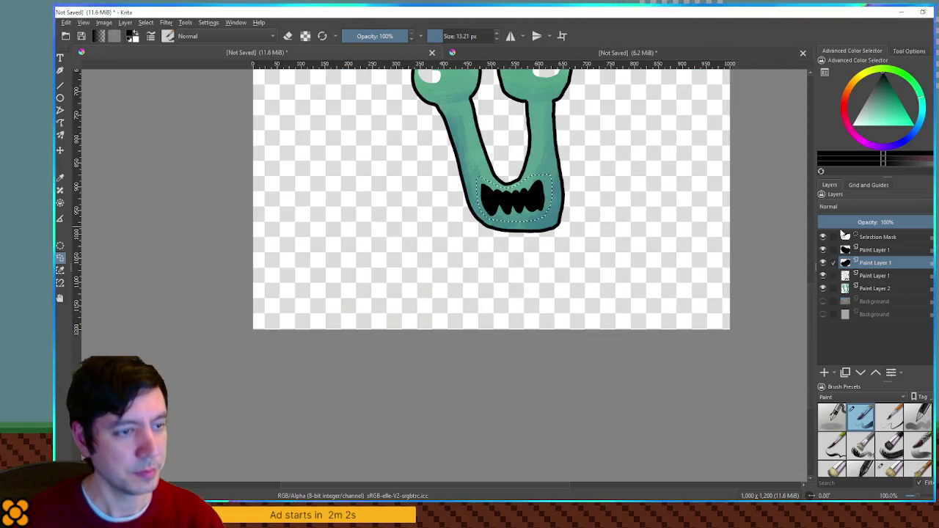
pyautogui.click(875, 275)
pyautogui.press('Insert')
pyautogui.scroll(-3, 600, 257)
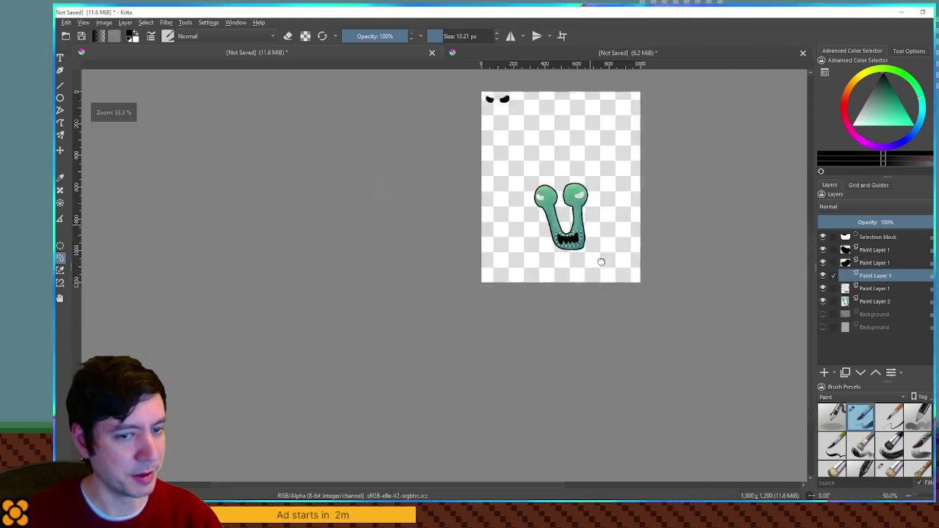
pyautogui.scroll(2, 600, 257)
# Move the teeth to the top-left corner, below the parked pupils
pyautogui.moveTo(571, 292); pyautogui.dragTo(438, 92)
pyautogui.scroll(3, 510, 147)
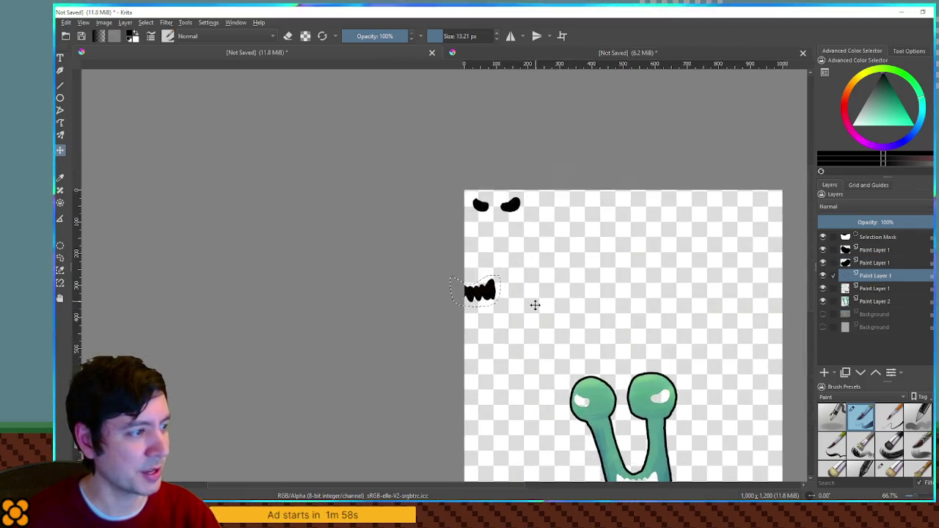
pyautogui.moveTo(510, 147)
pyautogui.mouseDown()
pyautogui.moveTo(520, 309)
pyautogui.moveTo(496, 256)
pyautogui.moveTo(507, 259)
pyautogui.moveTo(503, 251)
pyautogui.mouseUp()
pyautogui.scroll(-5, 509, 255)
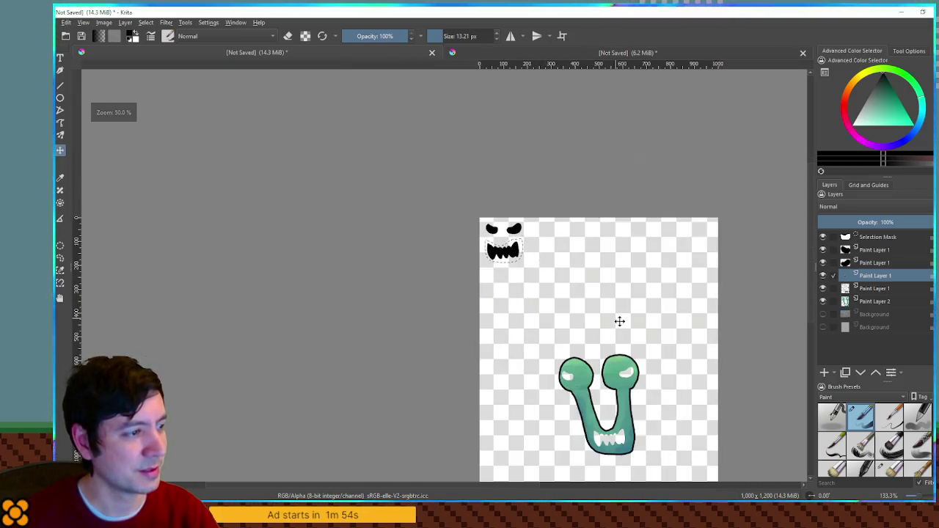
pyautogui.scroll(3, 577, 235)
pyautogui.scroll(-2, 557, 251)
pyautogui.scroll(3, 465, 183)
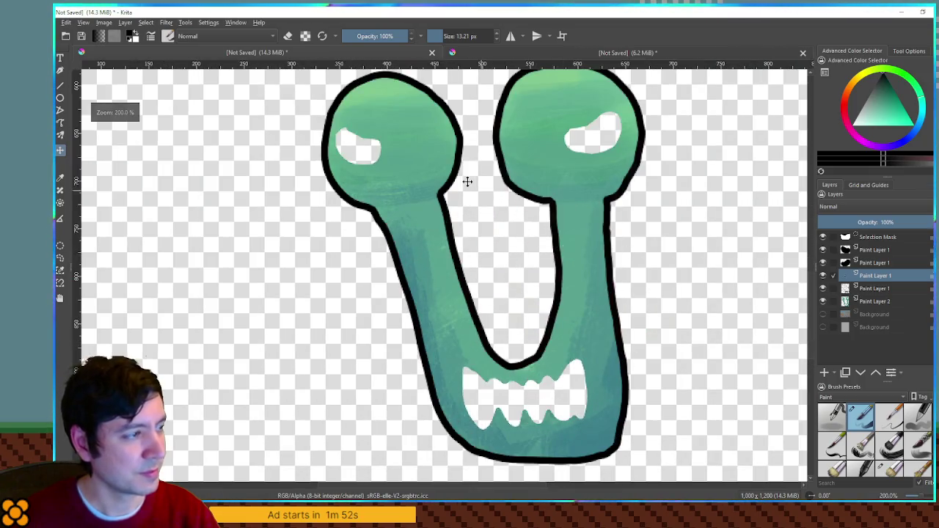
# On Paint Layer 2, choose a new brush preset, sample the head's green, and clear the selection
pyautogui.click(887, 303)
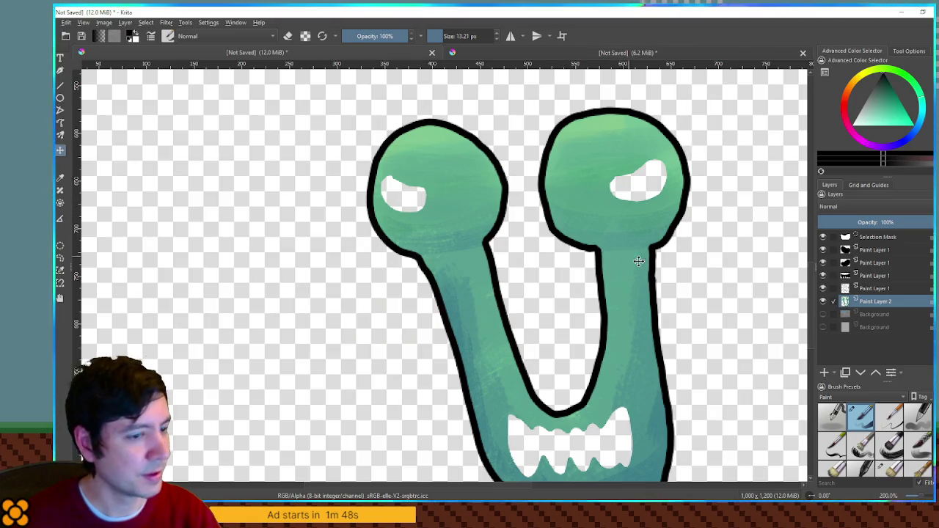
pyautogui.click(890, 446)
pyautogui.scroll(-2, 894, 460)
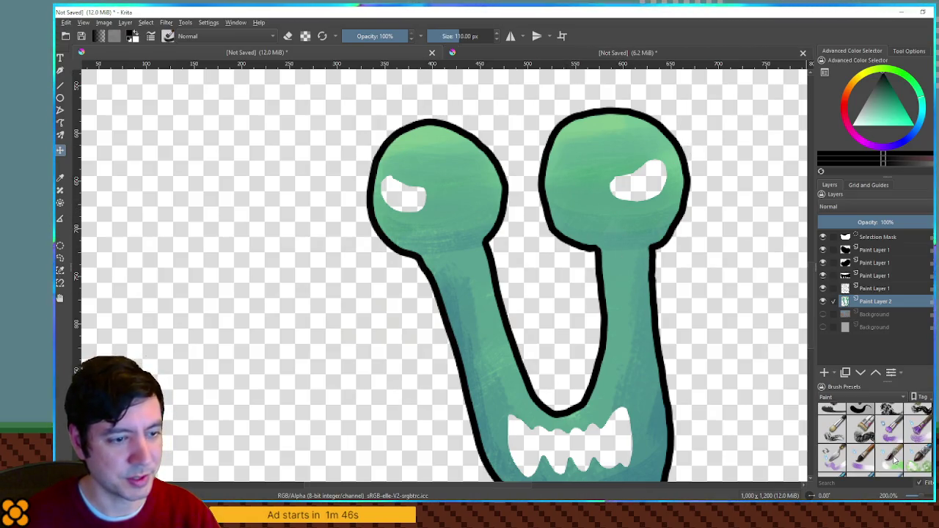
pyautogui.scroll(2, 892, 431)
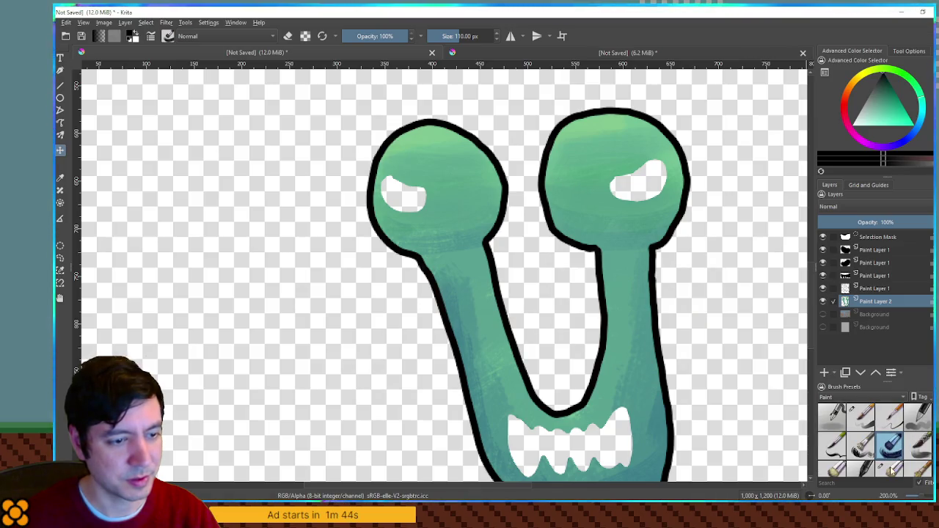
pyautogui.scroll(-2, 891, 467)
pyautogui.scroll(1, 894, 415)
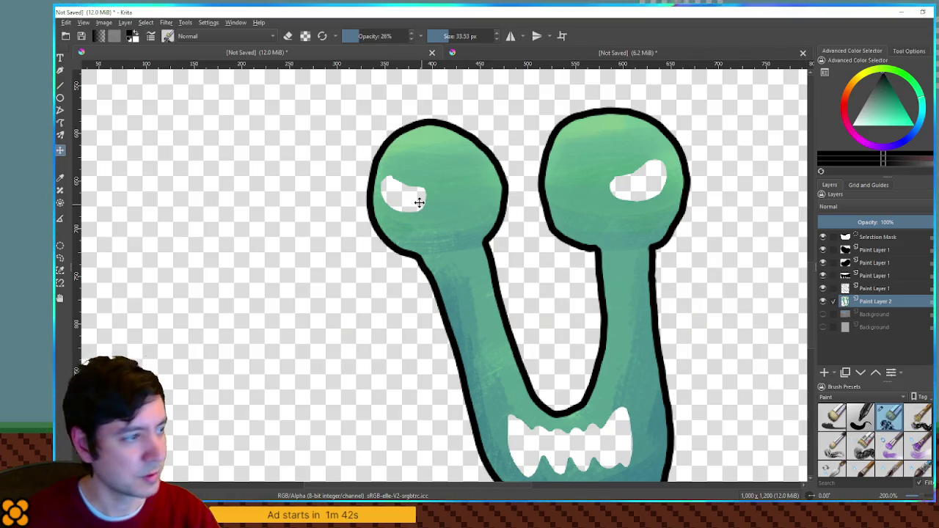
pyautogui.scroll(1, 415, 199)
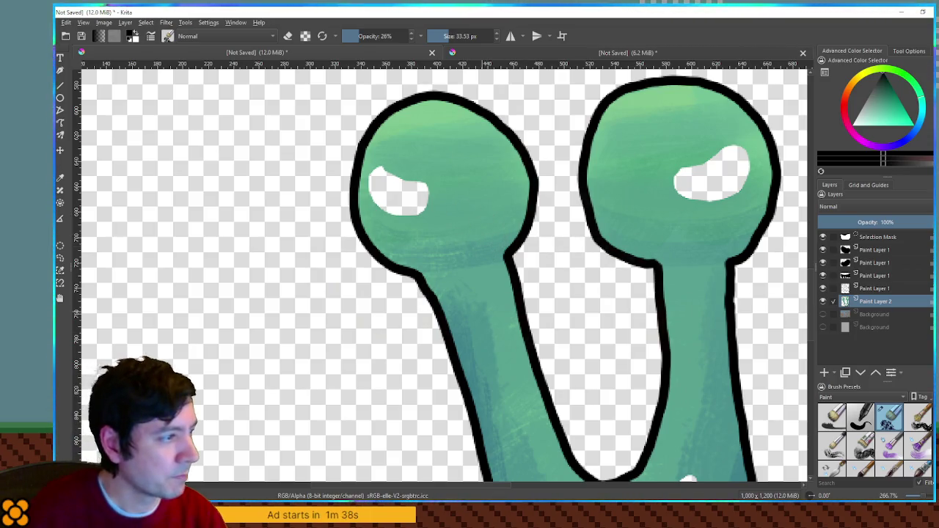
pyautogui.keyDown('ctrl'); pyautogui.click(455, 217); pyautogui.keyUp('ctrl')
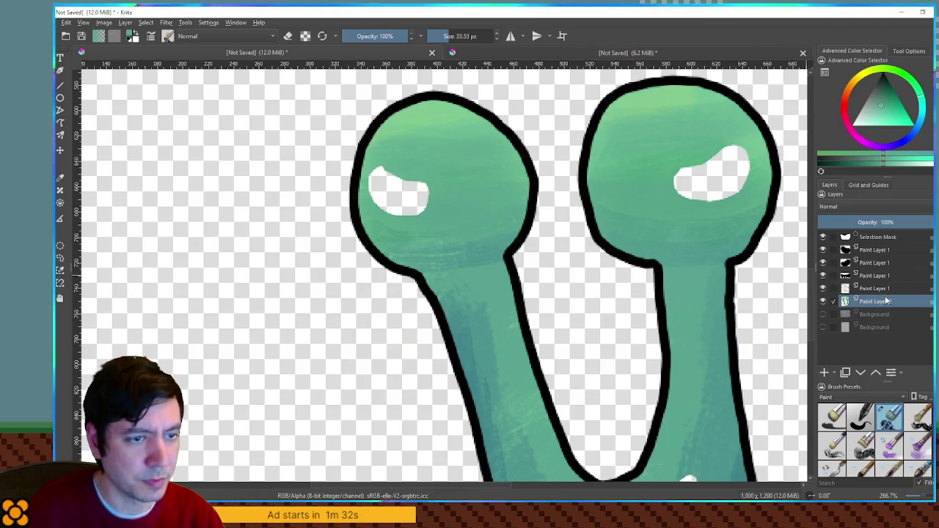
pyautogui.click(834, 301)
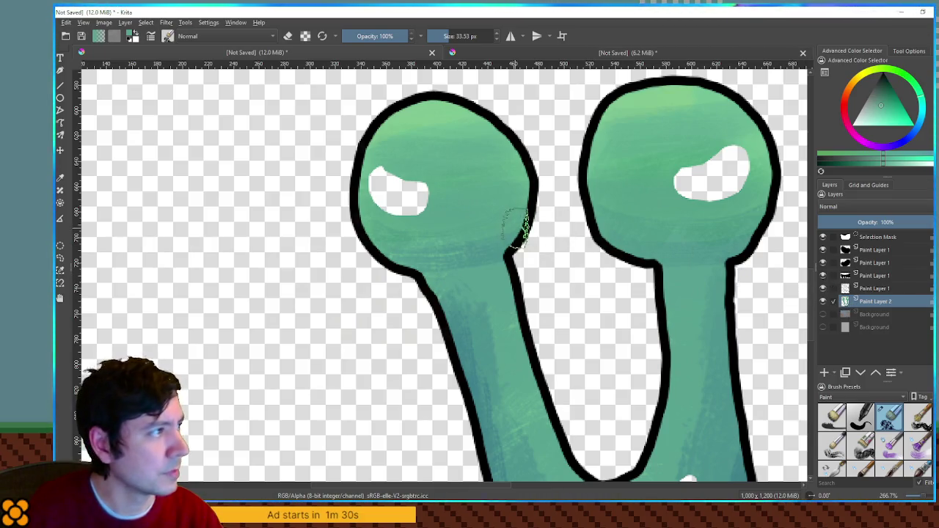
pyautogui.press('e')
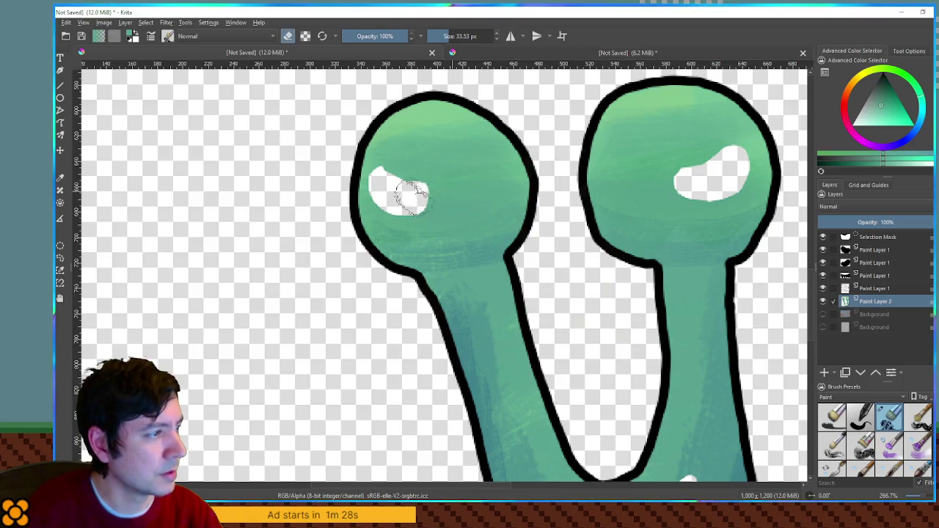
pyautogui.hotkey('ctrl', 'shift', 'a')
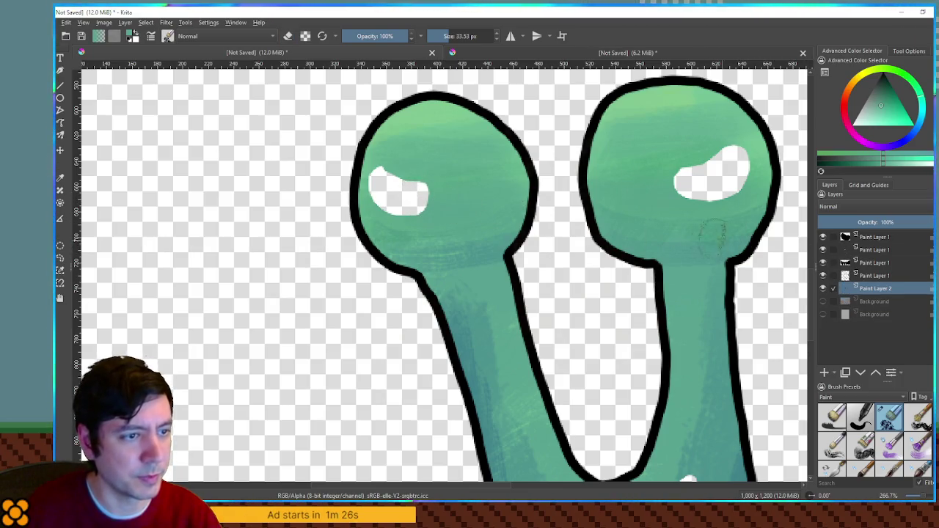
# Paint over both eye whites and the white highlight in green, even out the lower interior with teal
pyautogui.moveTo(434, 195)
pyautogui.mouseDown()
pyautogui.moveTo(393, 198)
pyautogui.moveTo(387, 176)
pyautogui.mouseUp()
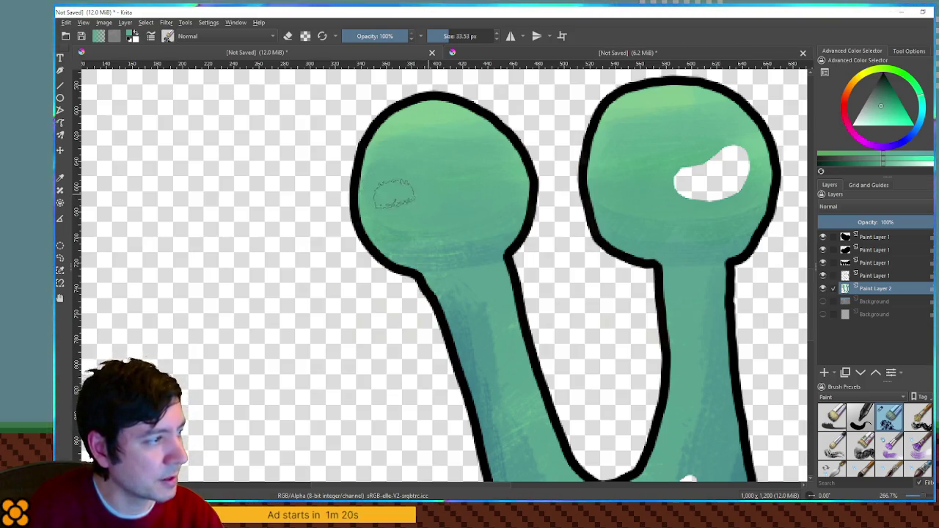
pyautogui.moveTo(686, 180)
pyautogui.mouseDown()
pyautogui.moveTo(725, 184)
pyautogui.moveTo(728, 152)
pyautogui.mouseUp()
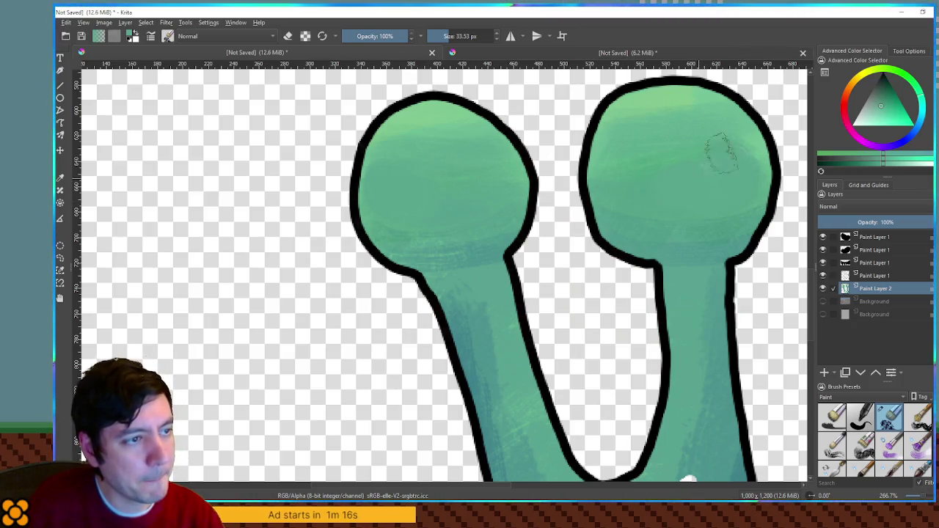
pyautogui.moveTo(648, 334)
pyautogui.mouseDown()
pyautogui.moveTo(562, 119)
pyautogui.moveTo(621, 215)
pyautogui.moveTo(591, 270)
pyautogui.moveTo(596, 283)
pyautogui.moveTo(488, 271)
pyautogui.moveTo(480, 246)
pyautogui.moveTo(446, 227)
pyautogui.moveTo(540, 250)
pyautogui.moveTo(565, 242)
pyautogui.mouseUp()
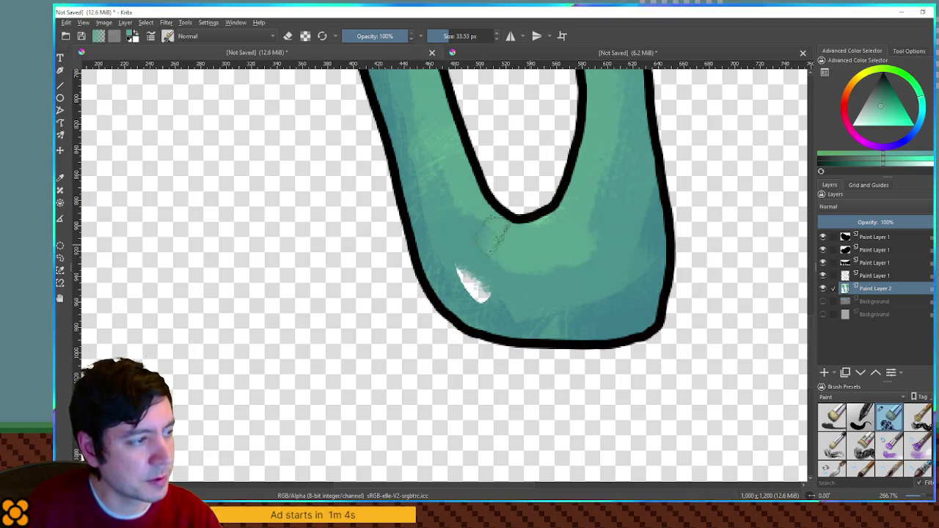
pyautogui.keyDown('ctrl'); pyautogui.click(637, 257); pyautogui.keyUp('ctrl')
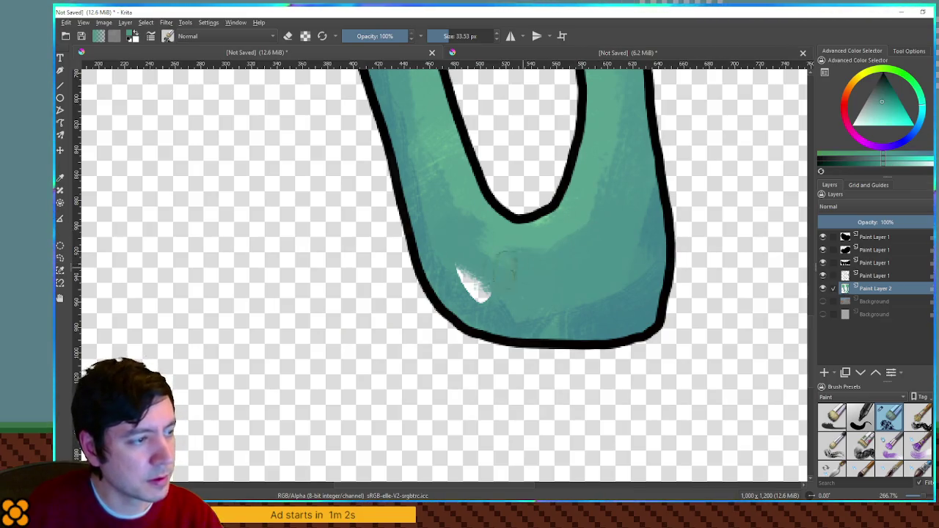
pyautogui.moveTo(488, 293); pyautogui.dragTo(477, 291)
pyautogui.keyDown('ctrl'); pyautogui.click(509, 306); pyautogui.keyUp('ctrl')
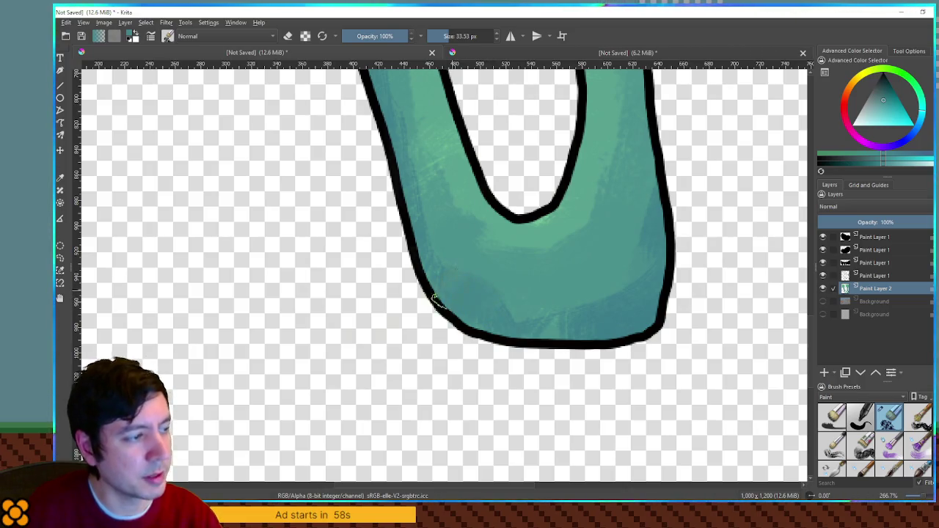
pyautogui.moveTo(431, 295); pyautogui.dragTo(543, 312)
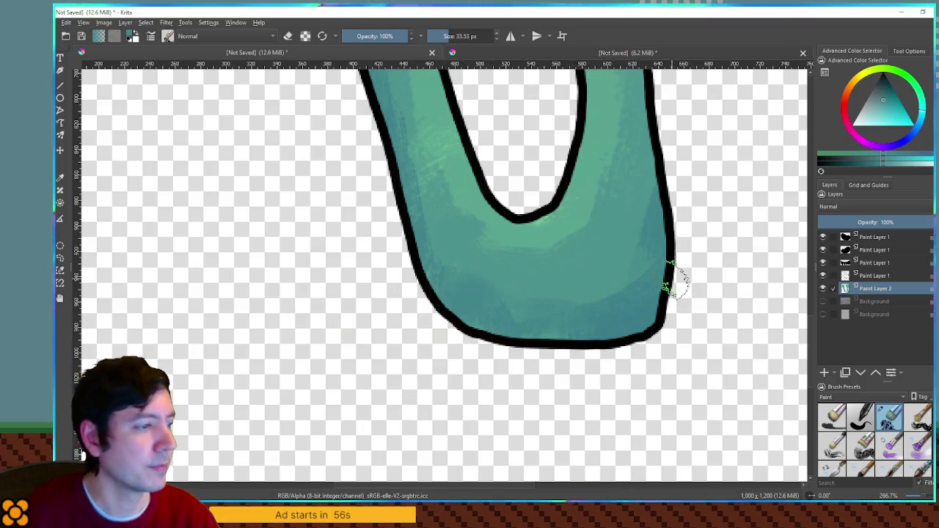
pyautogui.press('-')
pyautogui.press('-')
pyautogui.press('-')
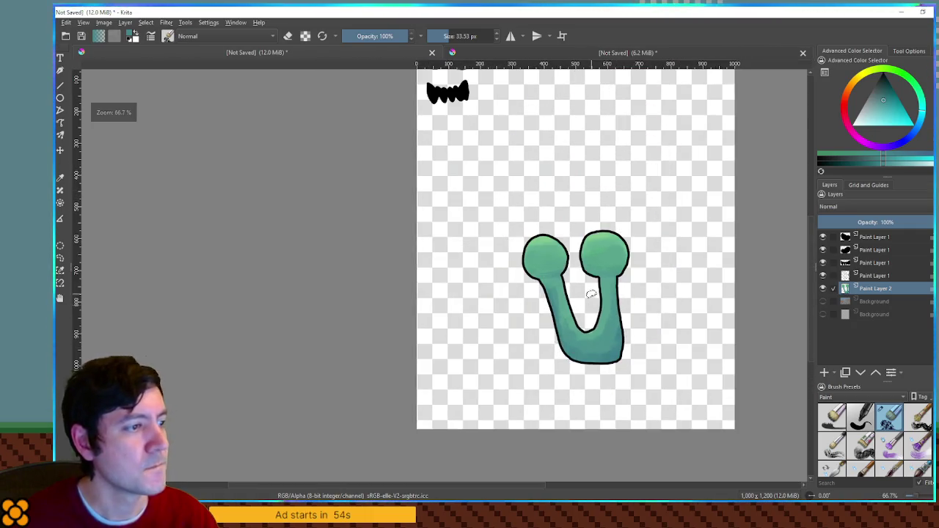
# Remove the unused layer and move the eyestalk drawing up beside the face features
pyautogui.click(875, 277)
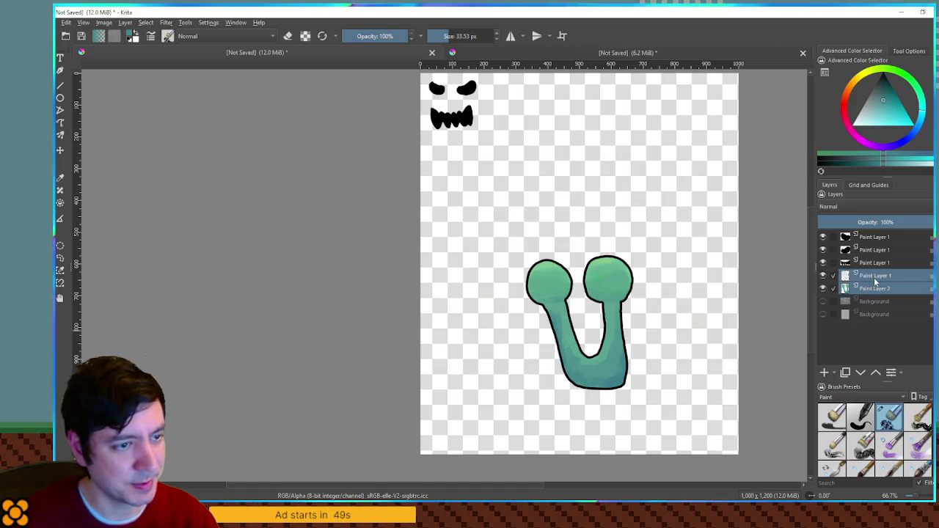
pyautogui.hotkey('ctrl', 'e')
pyautogui.press('t')
pyautogui.moveTo(624, 308)
pyautogui.mouseDown()
pyautogui.moveTo(608, 174)
pyautogui.moveTo(596, 149)
pyautogui.mouseUp()
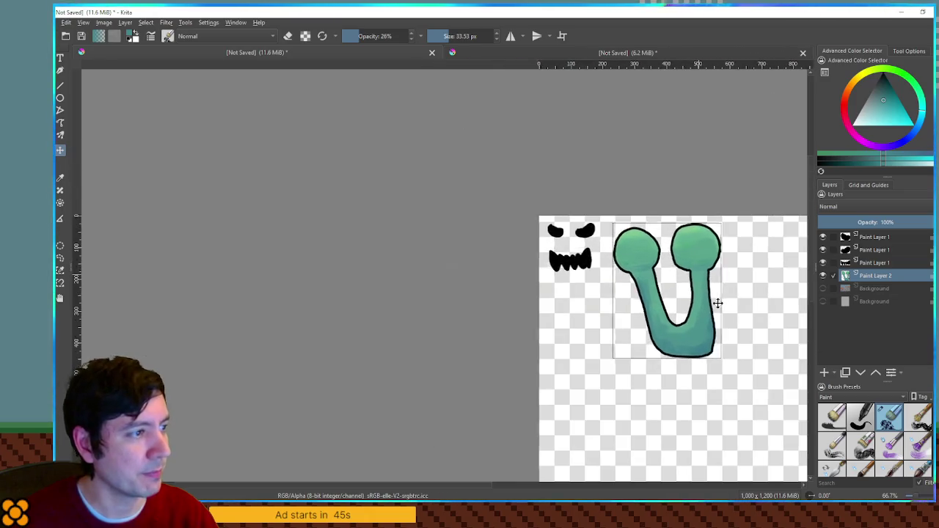
pyautogui.scroll(5, 576, 272)
# Select the face-features layer and set up a black paint brush
pyautogui.click(898, 266)
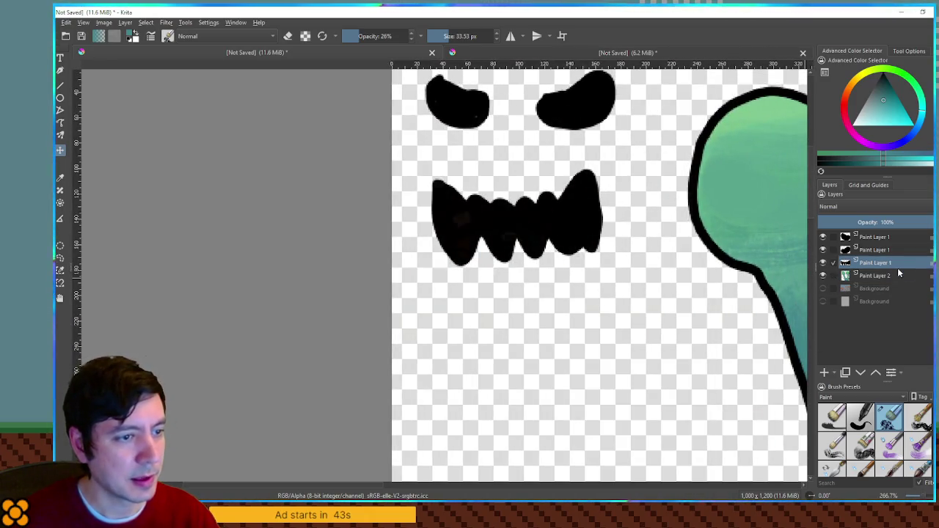
pyautogui.press('b')
pyautogui.click(884, 77)
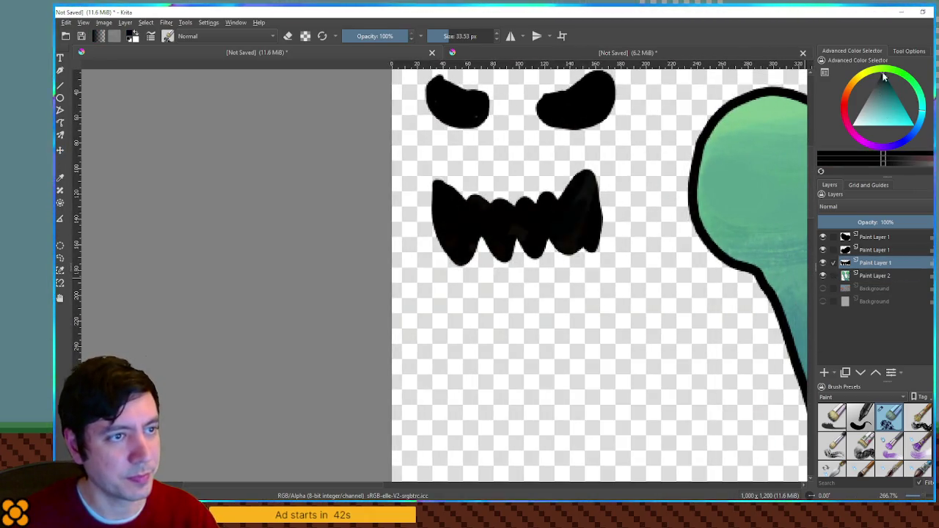
pyautogui.click(861, 417)
# Shrink the brush to about 24 px and try a short black stroke below the mouths, undoing it
pyautogui.moveTo(495, 320)
pyautogui.mouseDown()
pyautogui.moveTo(439, 317)
pyautogui.moveTo(492, 325)
pyautogui.moveTo(580, 317)
pyautogui.moveTo(606, 336)
pyautogui.mouseUp()
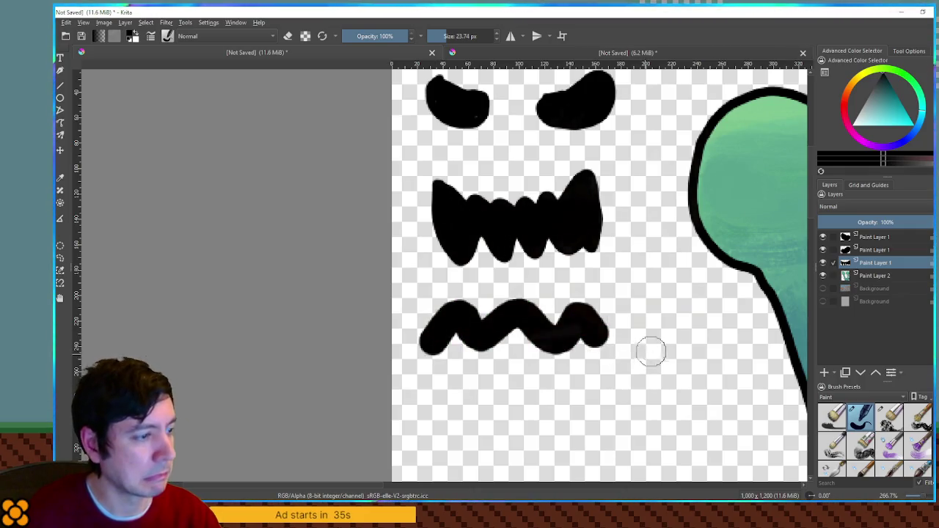
pyautogui.moveTo(690, 319)
pyautogui.mouseDown()
pyautogui.moveTo(535, 283)
pyautogui.moveTo(499, 284)
pyautogui.mouseUp()
pyautogui.moveTo(678, 300)
pyautogui.mouseDown()
pyautogui.moveTo(523, 314)
pyautogui.moveTo(697, 386)
pyautogui.mouseUp()
pyautogui.moveTo(516, 455)
pyautogui.mouseDown()
pyautogui.moveTo(579, 309)
pyautogui.moveTo(623, 294)
pyautogui.mouseUp()
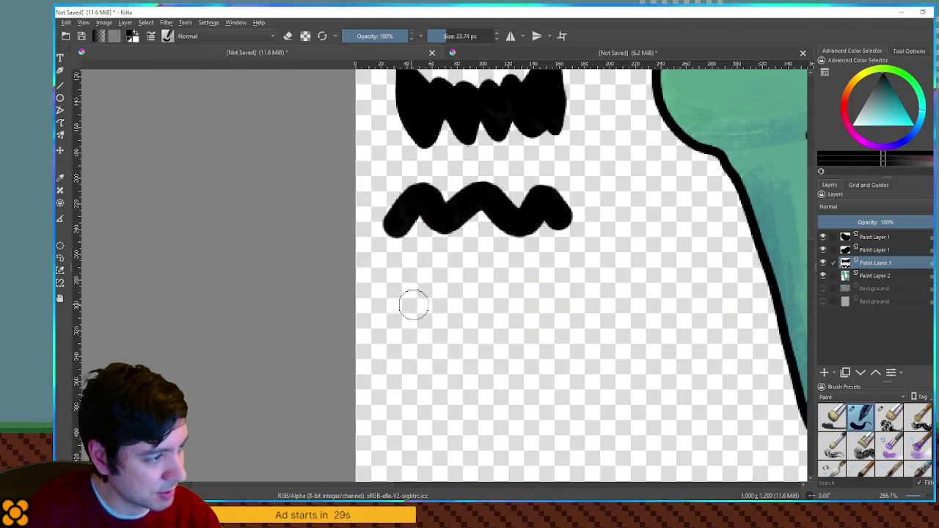
pyautogui.moveTo(403, 312); pyautogui.dragTo(468, 303)
pyautogui.hotkey('ctrl', 'z')
pyautogui.moveTo(403, 319); pyautogui.dragTo(444, 317)
pyautogui.hotkey('ctrl', 'z')
# Paint a pair of flat dash eyes, a wavy mouth and a filled round dot eye
pyautogui.moveTo(389, 324)
pyautogui.mouseDown()
pyautogui.moveTo(453, 314)
pyautogui.moveTo(571, 328)
pyautogui.mouseUp()
pyautogui.moveTo(623, 285)
pyautogui.mouseDown()
pyautogui.moveTo(660, 409)
pyautogui.moveTo(609, 201)
pyautogui.moveTo(648, 281)
pyautogui.mouseUp()
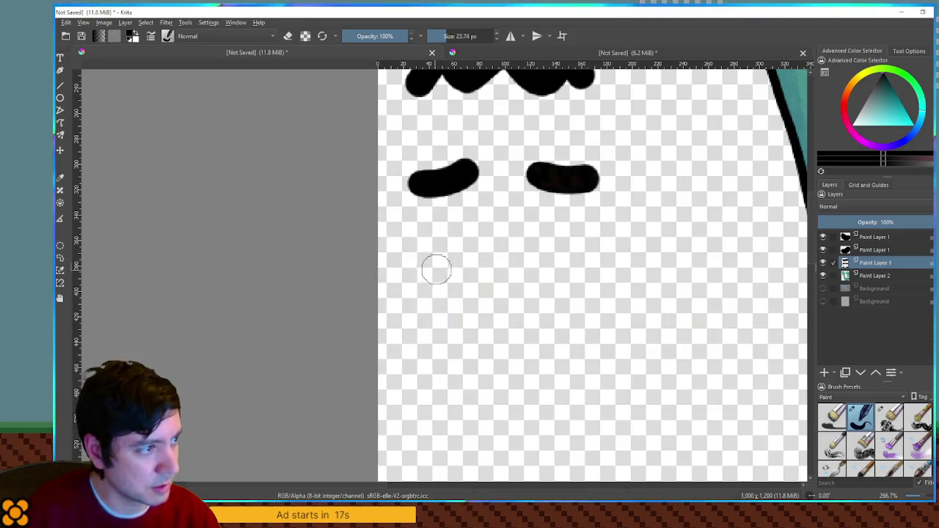
pyautogui.moveTo(462, 251)
pyautogui.mouseDown()
pyautogui.moveTo(492, 338)
pyautogui.moveTo(529, 325)
pyautogui.moveTo(531, 255)
pyautogui.mouseUp()
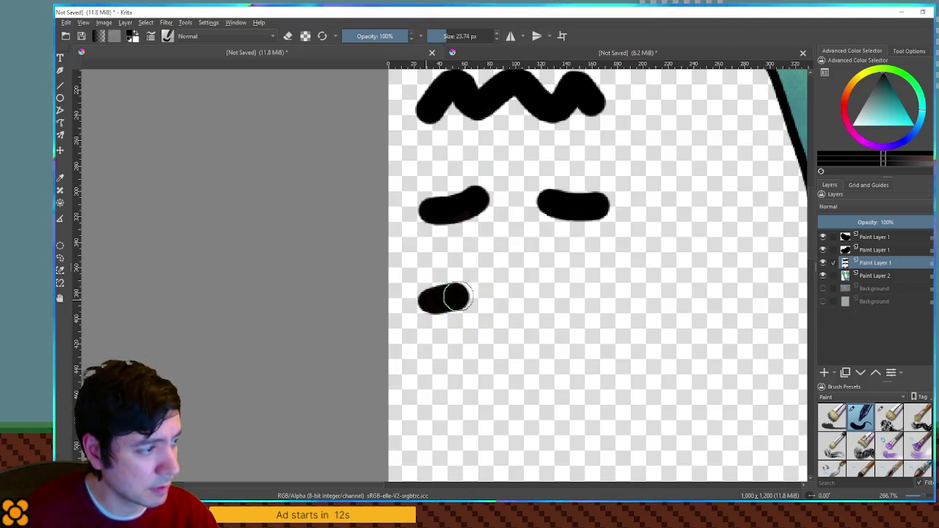
pyautogui.hotkey('ctrl', 'z')
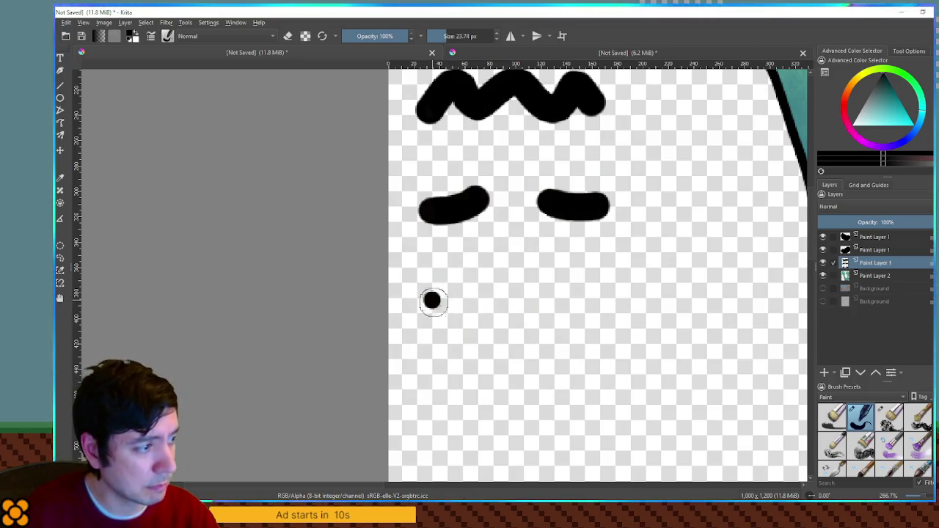
pyautogui.hotkey('ctrl', 'z')
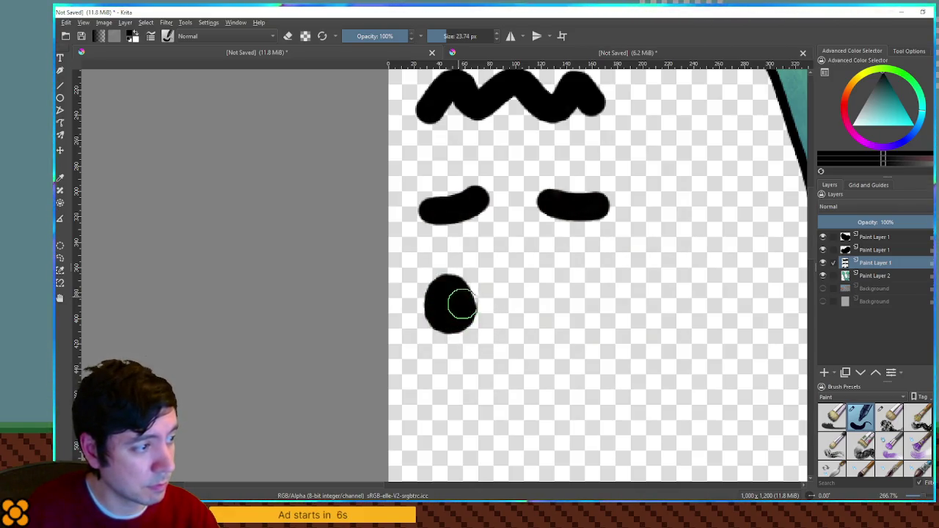
pyautogui.moveTo(562, 290)
pyautogui.mouseDown()
pyautogui.moveTo(562, 308)
pyautogui.moveTo(577, 312)
pyautogui.mouseUp()
pyautogui.scroll(-4, 598, 308)
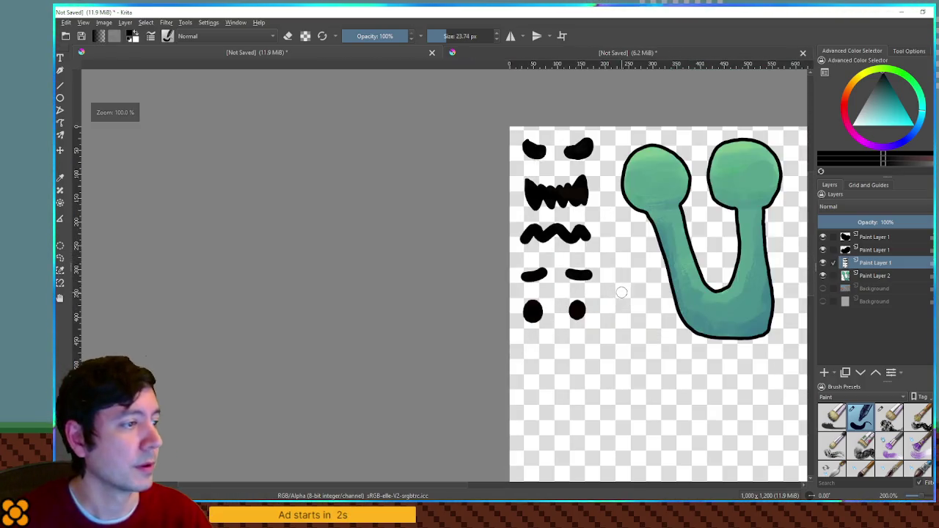
# Duplicate the eyestalk painting layer and frame the copied stalks in view
pyautogui.moveTo(605, 269)
pyautogui.mouseDown()
pyautogui.moveTo(525, 272)
pyautogui.moveTo(540, 307)
pyautogui.moveTo(514, 262)
pyautogui.mouseUp()
pyautogui.scroll(4, 514, 263)
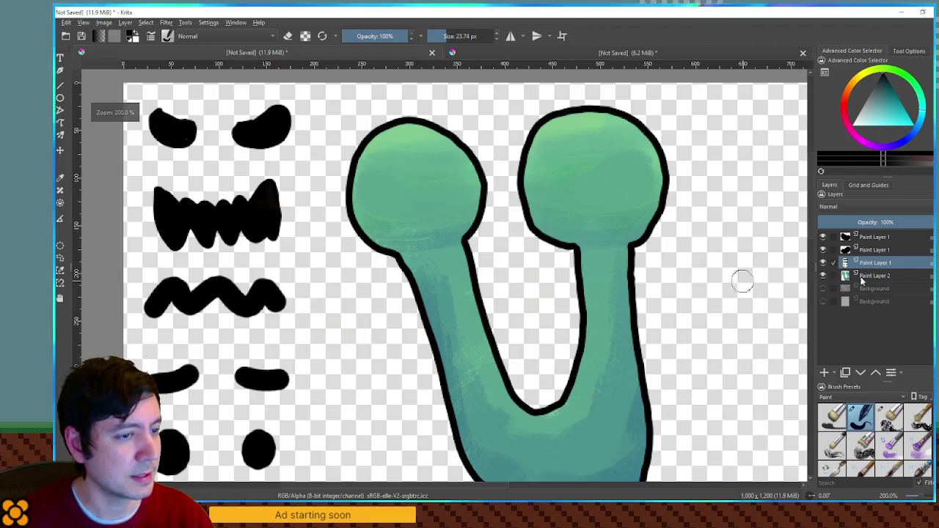
pyautogui.click(873, 276)
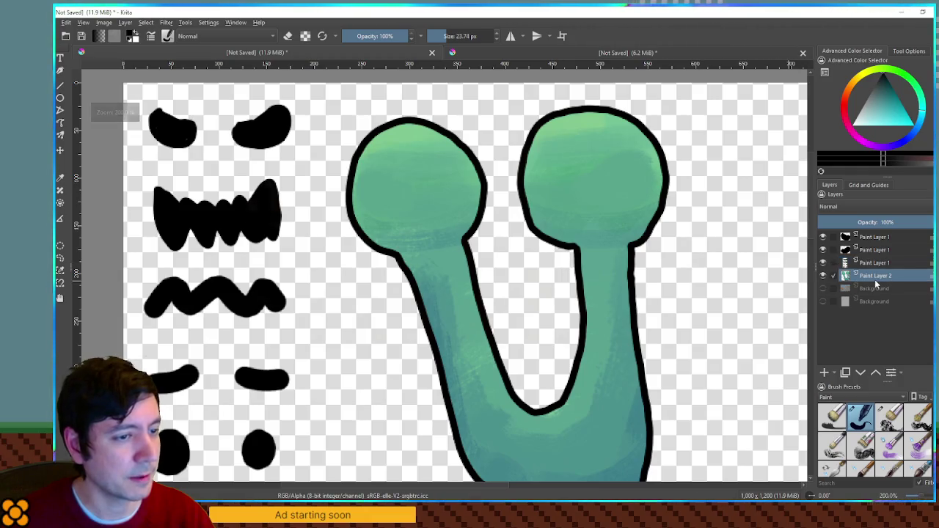
pyautogui.scroll(-3, 477, 206)
pyautogui.scroll(1, 525, 209)
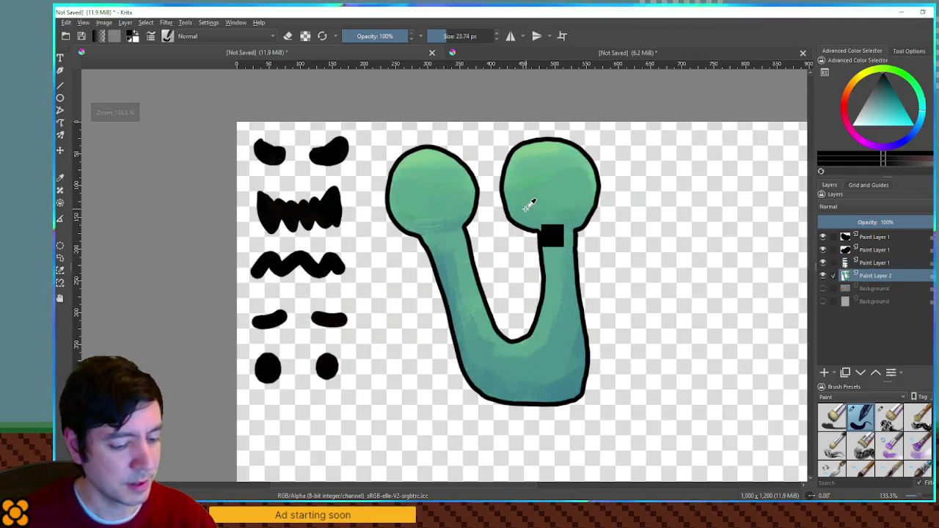
pyautogui.hotkey('ctrl', 'j')
pyautogui.moveTo(529, 245)
pyautogui.mouseDown()
pyautogui.moveTo(371, 107)
pyautogui.moveTo(428, 309)
pyautogui.moveTo(365, 349)
pyautogui.mouseUp()
pyautogui.scroll(-2, 371, 107)
pyautogui.press('t')
pyautogui.scroll(4, 365, 349)
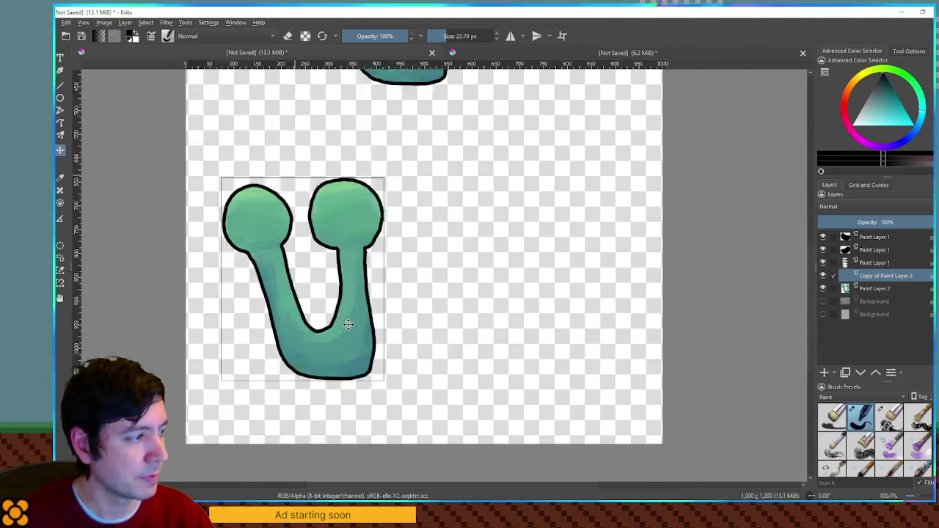
pyautogui.scroll(-1, 459, 384)
pyautogui.moveTo(434, 237); pyautogui.dragTo(522, 299)
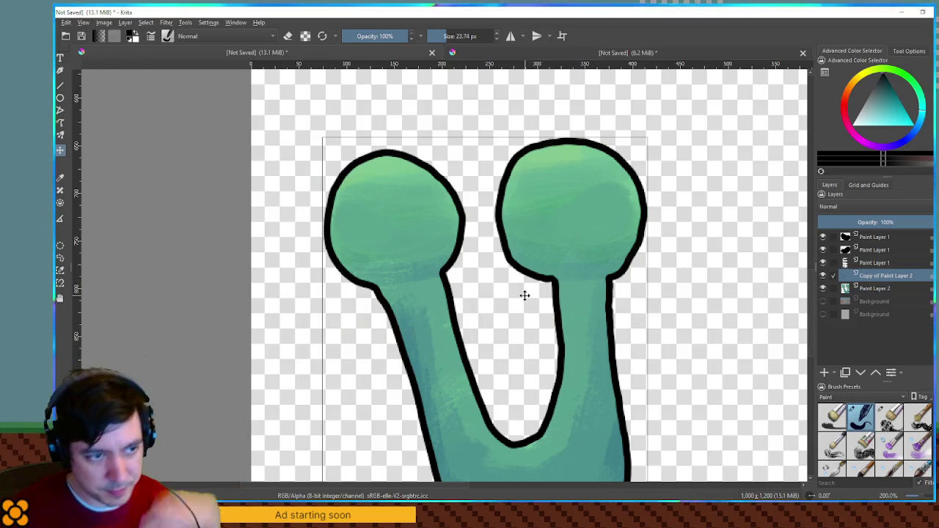
pyautogui.hotkey('ctrl', 'r')
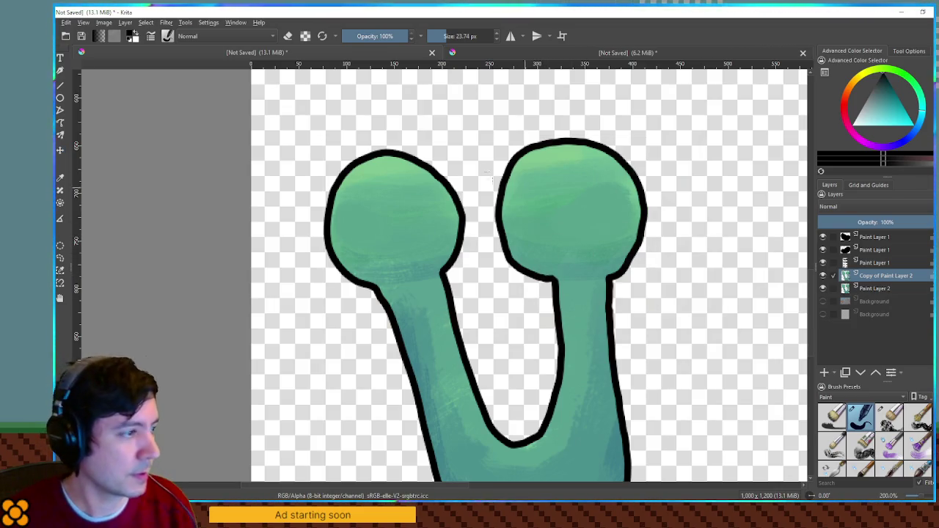
# Shift the lower base and the middle stalk section down, opening gaps between them
pyautogui.scroll(-3, 357, 136)
pyautogui.scroll(3, 465, 245)
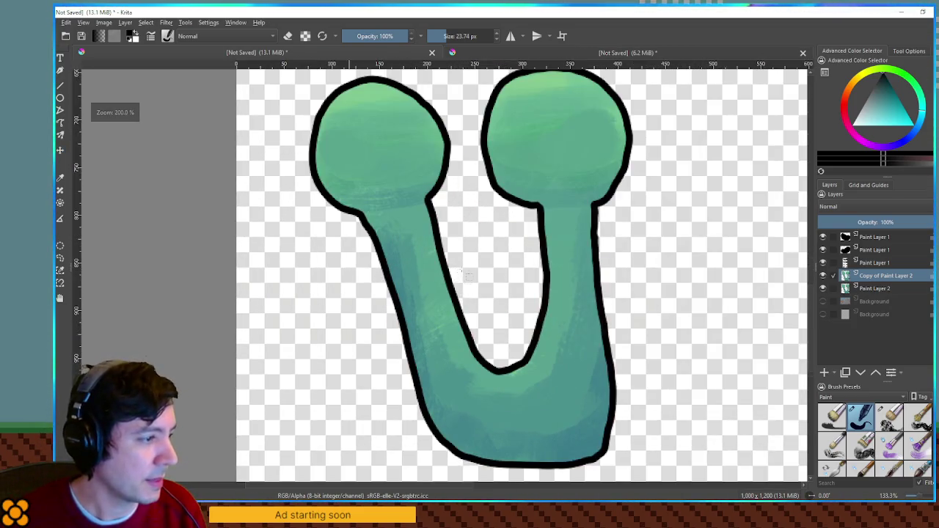
pyautogui.moveTo(342, 234)
pyautogui.mouseDown()
pyautogui.moveTo(673, 433)
pyautogui.moveTo(661, 423)
pyautogui.mouseUp()
pyautogui.press('t')
pyautogui.moveTo(533, 315); pyautogui.dragTo(537, 371)
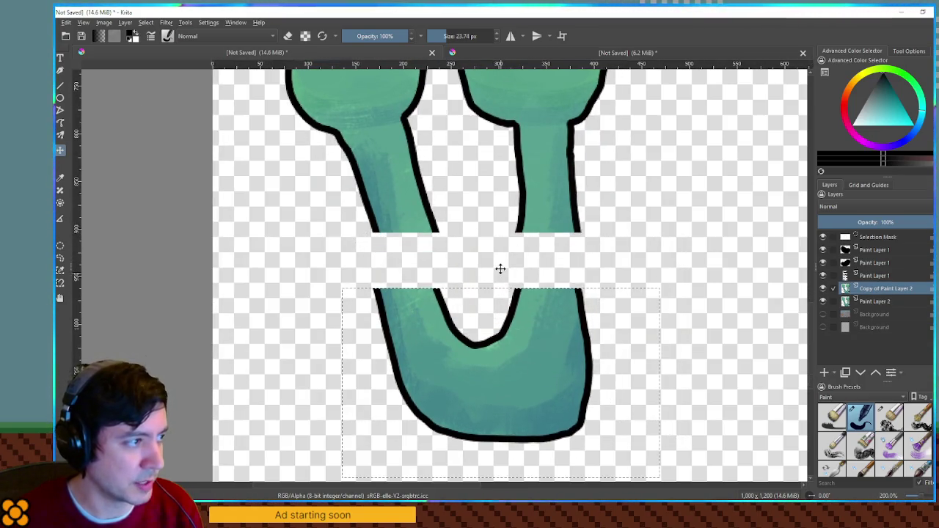
pyautogui.moveTo(330, 139)
pyautogui.mouseDown()
pyautogui.moveTo(608, 258)
pyautogui.moveTo(617, 250)
pyautogui.mouseUp()
pyautogui.press('t')
pyautogui.moveTo(536, 191); pyautogui.dragTo(542, 224)
pyautogui.hotkey('ctrl', 'r')
# Move the U-shaped base further down and clear the selection
pyautogui.moveTo(305, 277)
pyautogui.mouseDown()
pyautogui.moveTo(601, 449)
pyautogui.moveTo(671, 456)
pyautogui.mouseUp()
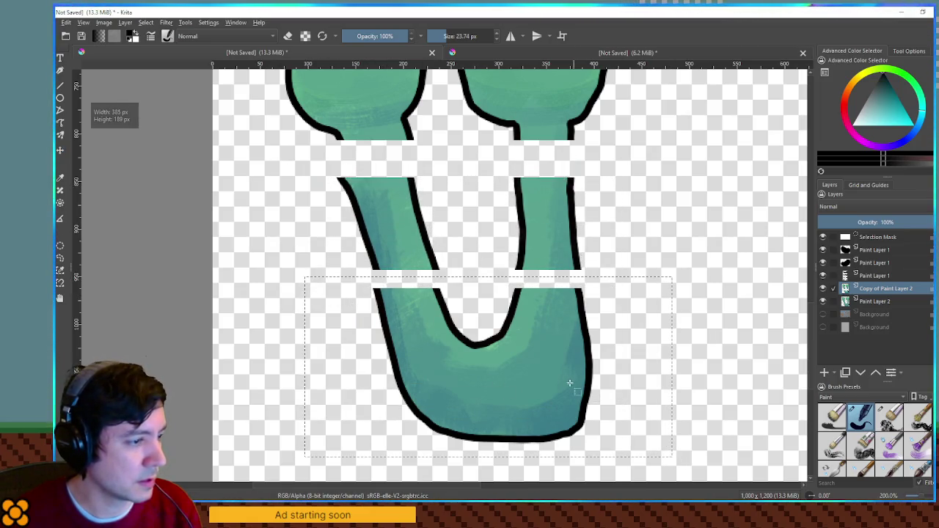
pyautogui.scroll(-4, 538, 357)
pyautogui.moveTo(543, 235); pyautogui.dragTo(543, 291)
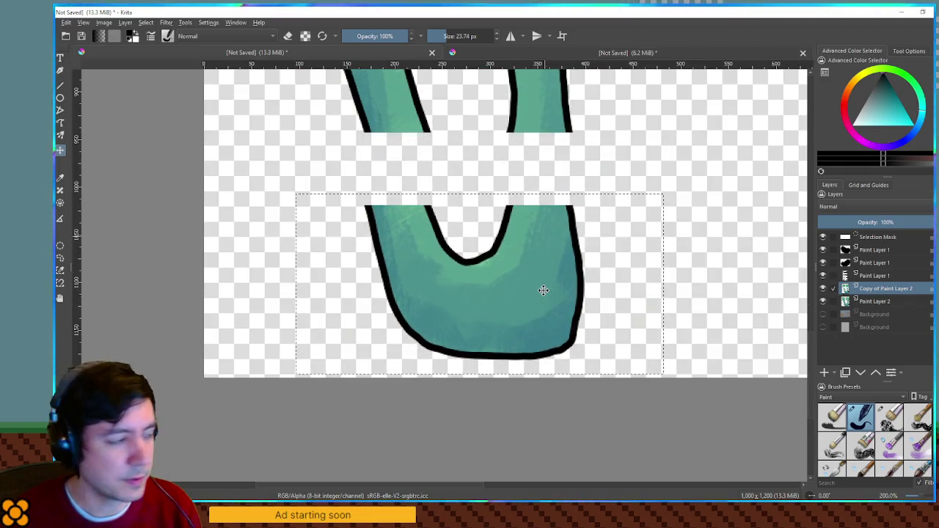
pyautogui.hotkey('ctrl', 'shift', 'a')
pyautogui.scroll(2, 472, 218)
pyautogui.moveTo(472, 218); pyautogui.dragTo(529, 264)
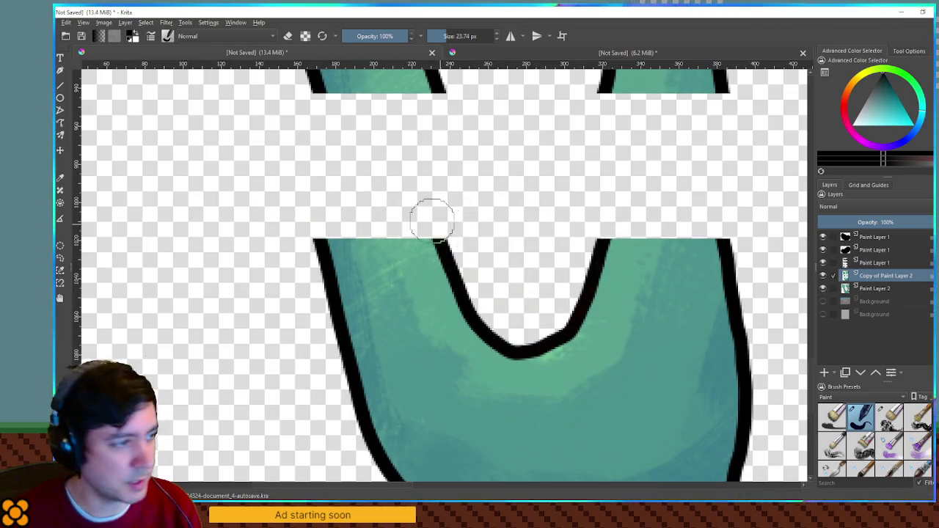
# Shrink the brush to 8 px and mark the cut upper stalk pieces
pyautogui.press('[')
pyautogui.press('[')
pyautogui.press('[')
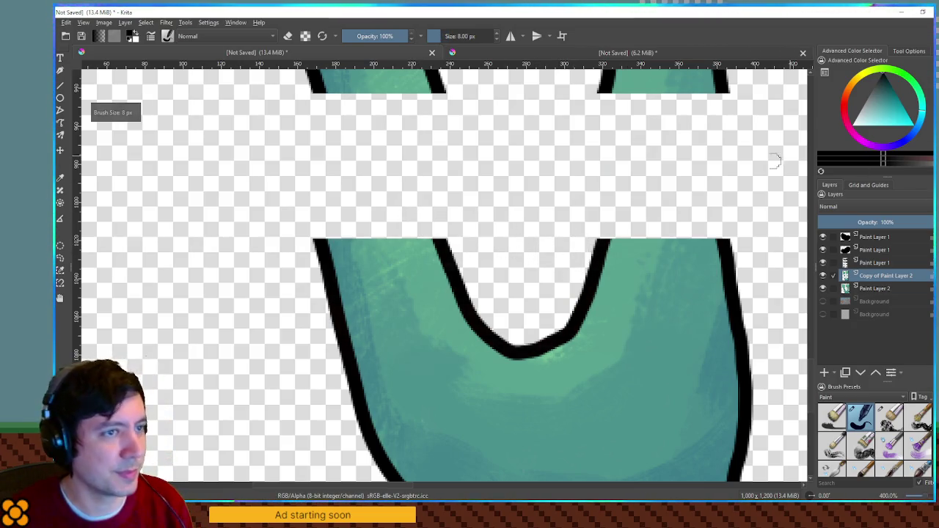
pyautogui.press('[')
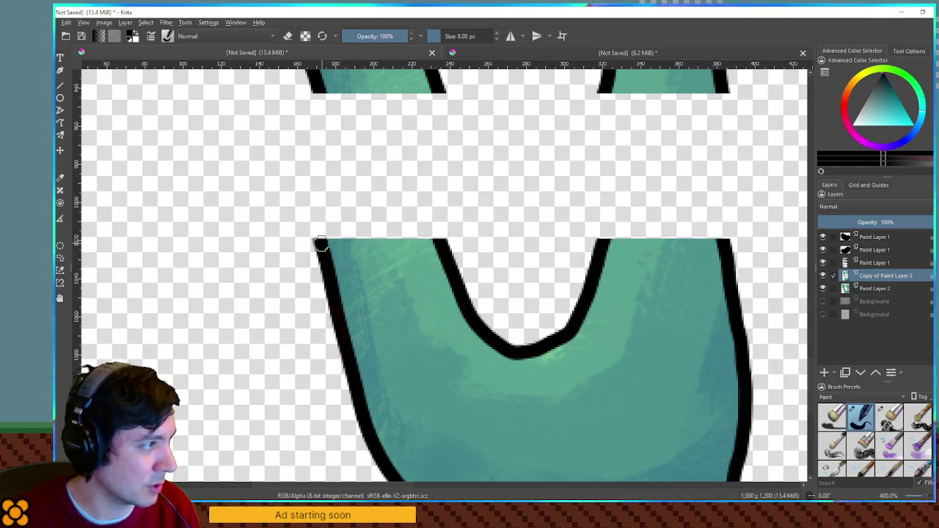
pyautogui.scroll(3, 321, 244)
pyautogui.keyDown('ctrl'); pyautogui.scroll(-2, 430, 245); pyautogui.keyUp('ctrl')
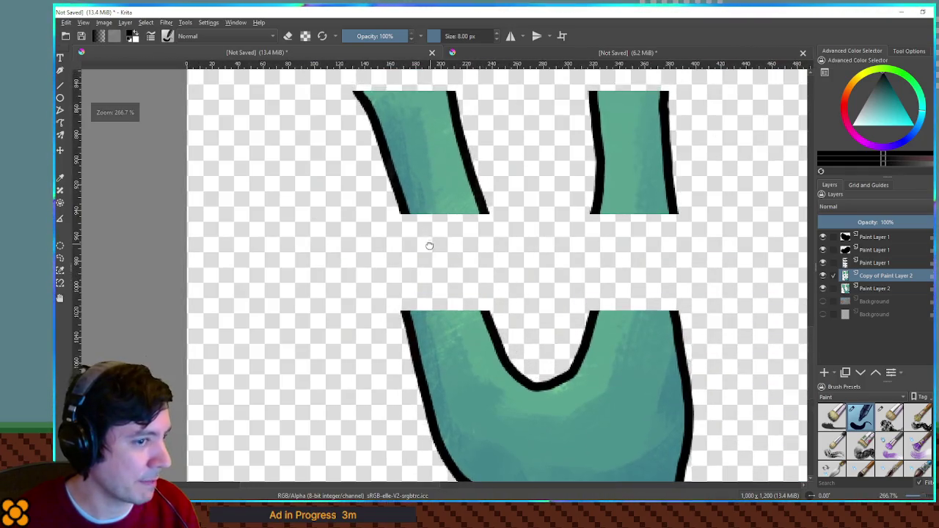
pyautogui.hotkey('ctrl', 'r')
pyautogui.moveTo(368, 180)
pyautogui.mouseDown()
pyautogui.moveTo(649, 242)
pyautogui.moveTo(701, 241)
pyautogui.mouseUp()
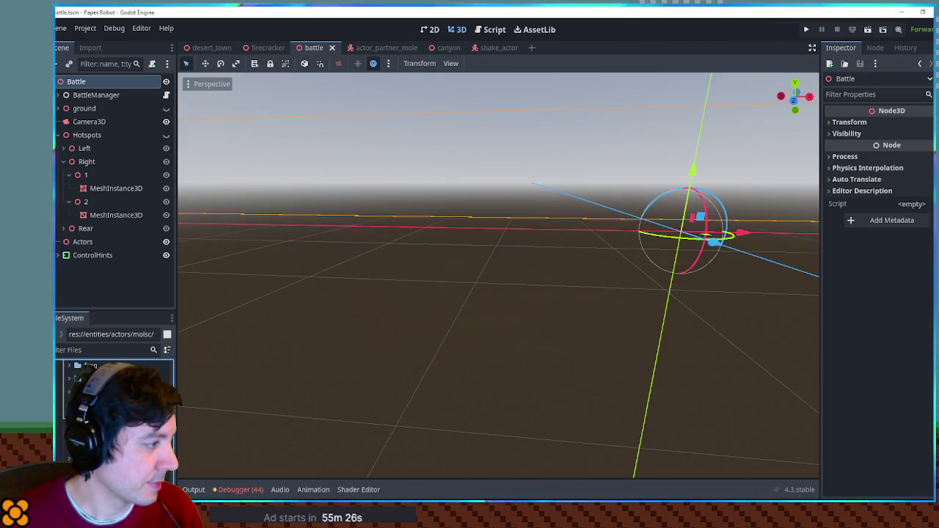
# Dismiss the paste alert, duplicate bumbleweed.tscn as molsc.tscn, and open molsc.tscn
pyautogui.hotkey('ctrl', 'v')
pyautogui.click(496, 279)
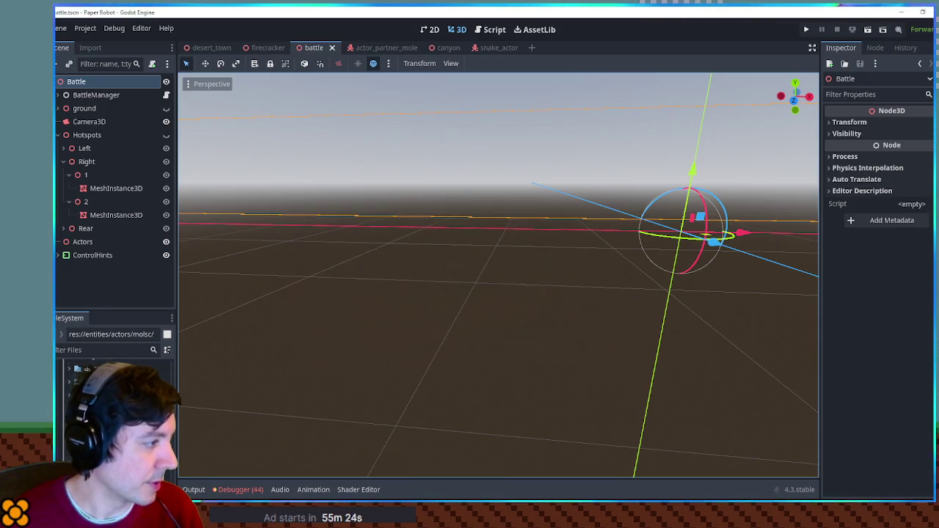
pyautogui.hotkey('ctrl', 'd')
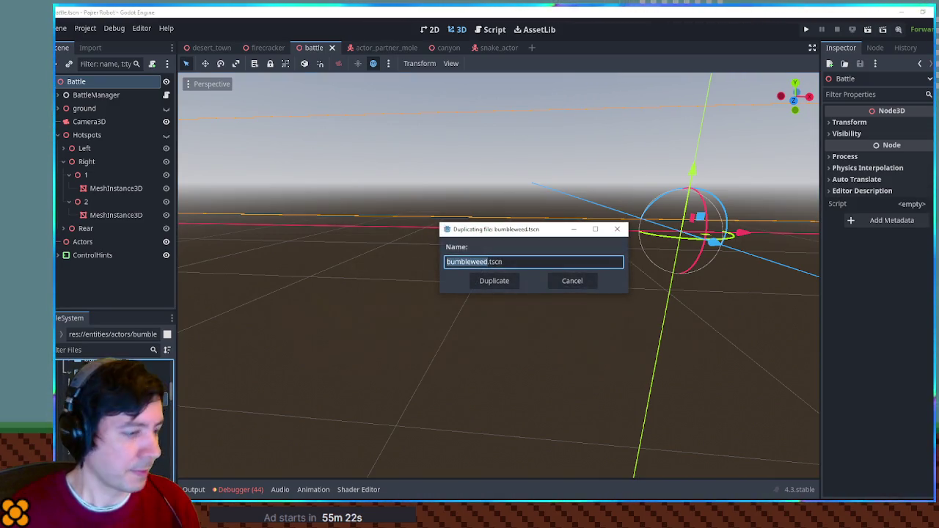
pyautogui.write('mo')
pyautogui.press('Return')
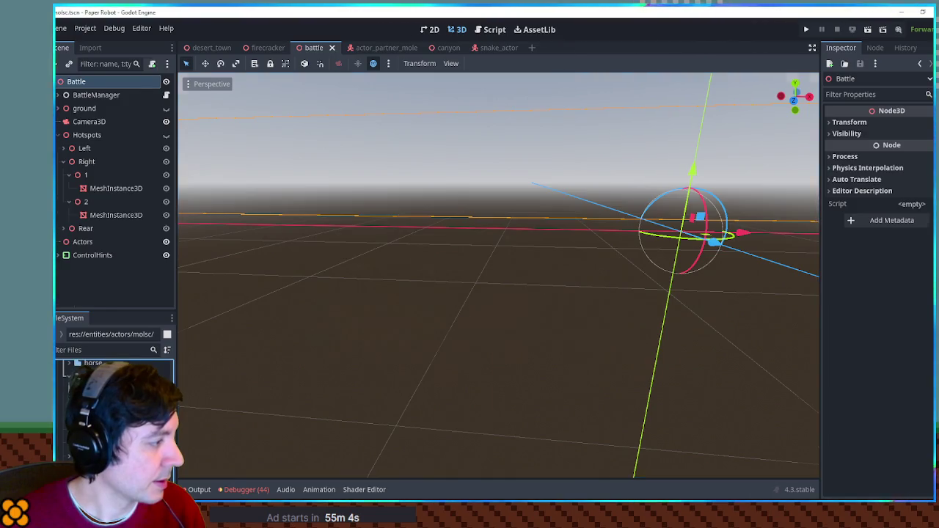
pyautogui.doubleClick(125, 375)
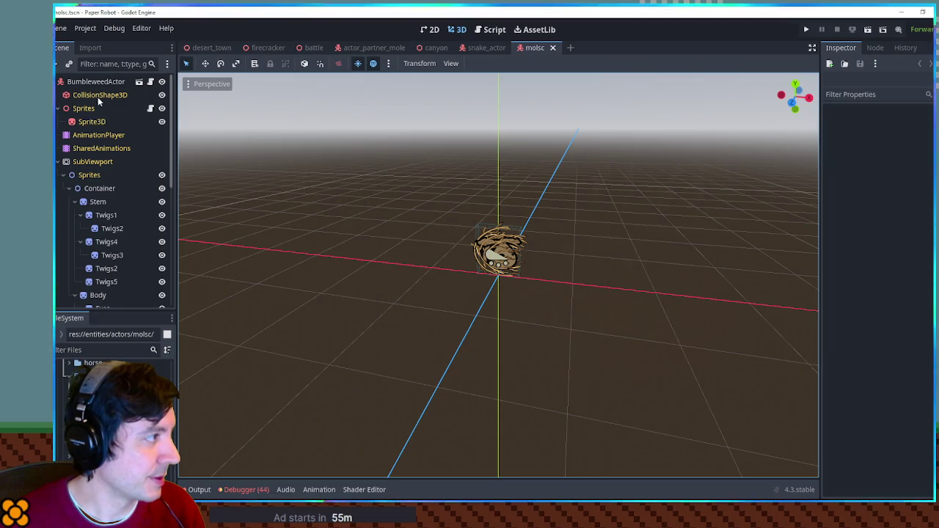
# Make the AnimationPlayer's Global animation library unique and delete all its old animation clips
pyautogui.click(98, 135)
pyautogui.click(319, 380)
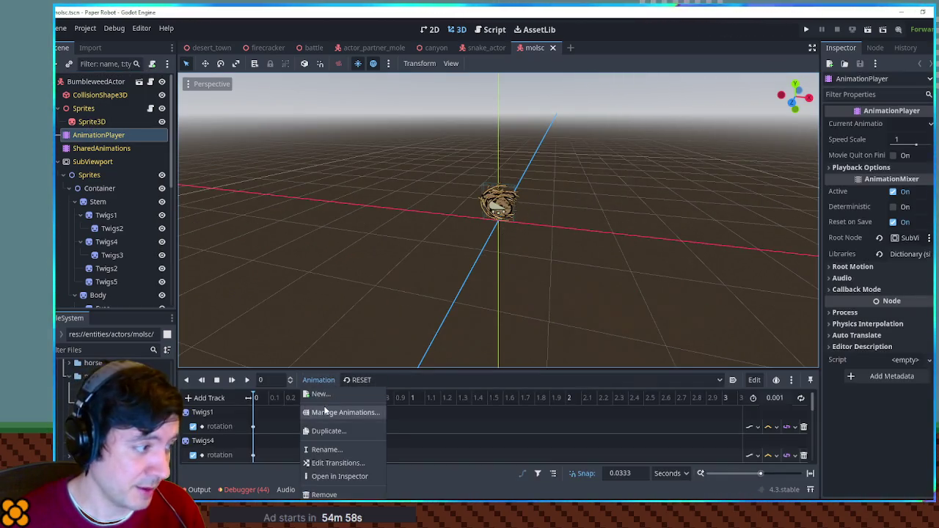
pyautogui.click(326, 412)
pyautogui.click(702, 178)
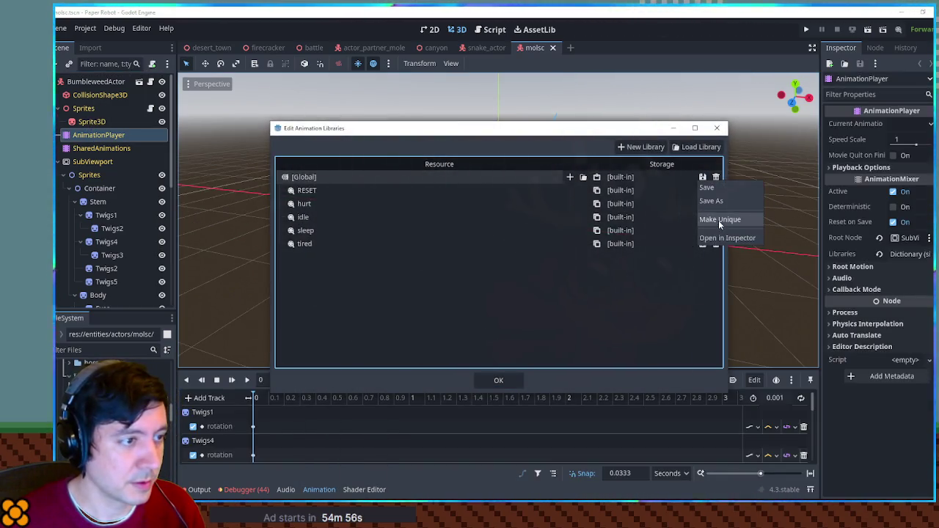
pyautogui.click(719, 220)
pyautogui.click(716, 190)
pyautogui.click(716, 190)
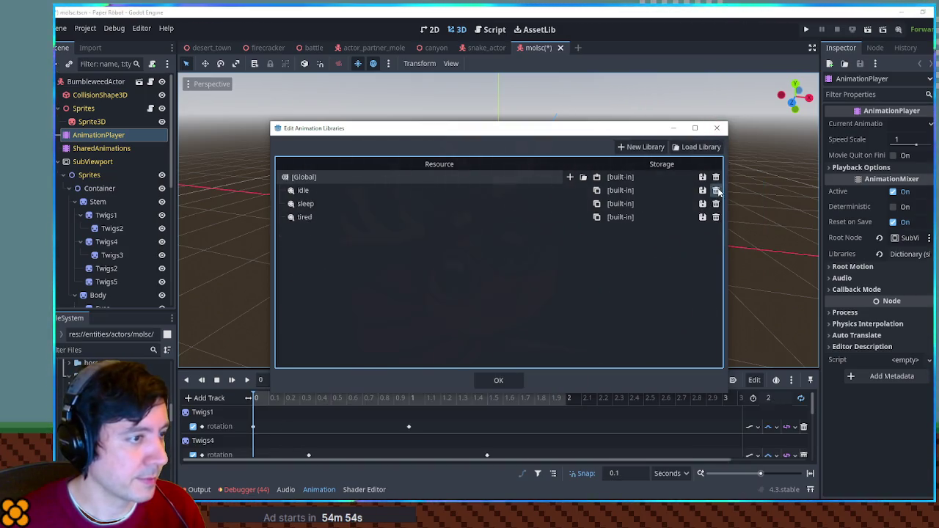
pyautogui.click(716, 191)
pyautogui.click(717, 190)
pyautogui.click(716, 190)
pyautogui.click(717, 129)
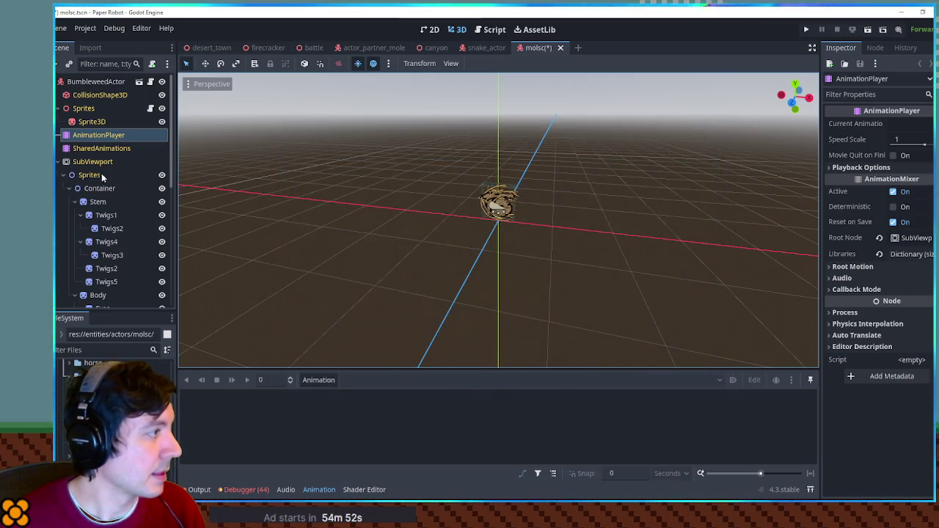
# Delete the Stem, Body and leftover legs sprite nodes from the actor tree
pyautogui.click(77, 202)
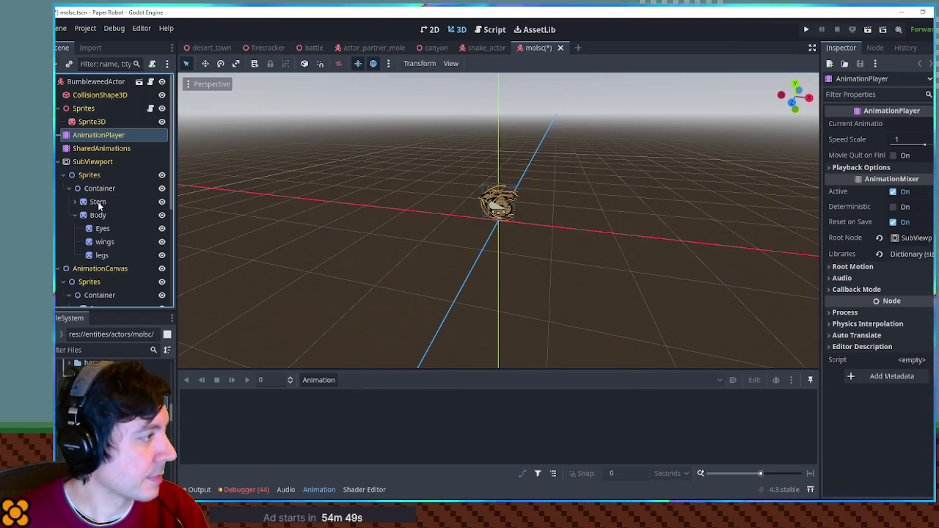
pyautogui.click(97, 201)
pyautogui.keyDown('shift'); pyautogui.click(99, 215); pyautogui.keyUp('shift')
pyautogui.press('Delete')
pyautogui.press('Return')
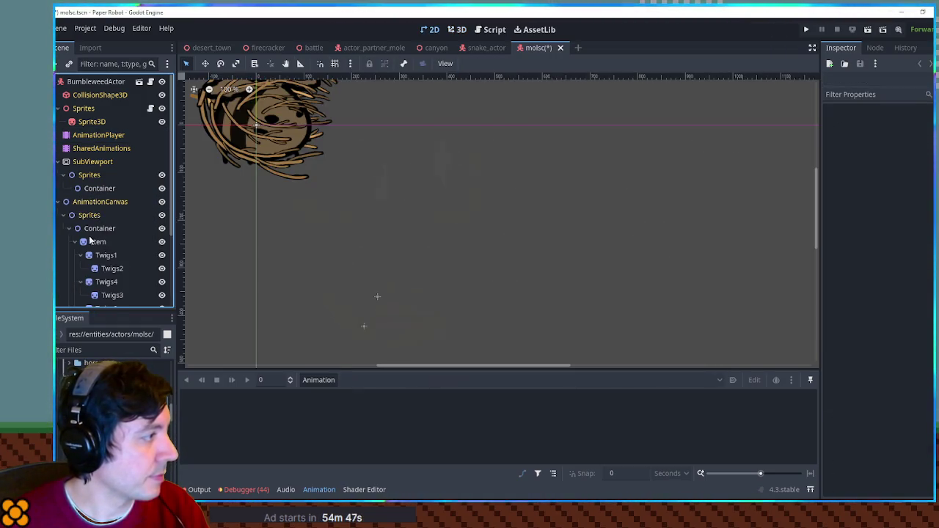
pyautogui.click(93, 244)
pyautogui.press('Delete')
pyautogui.press('Return')
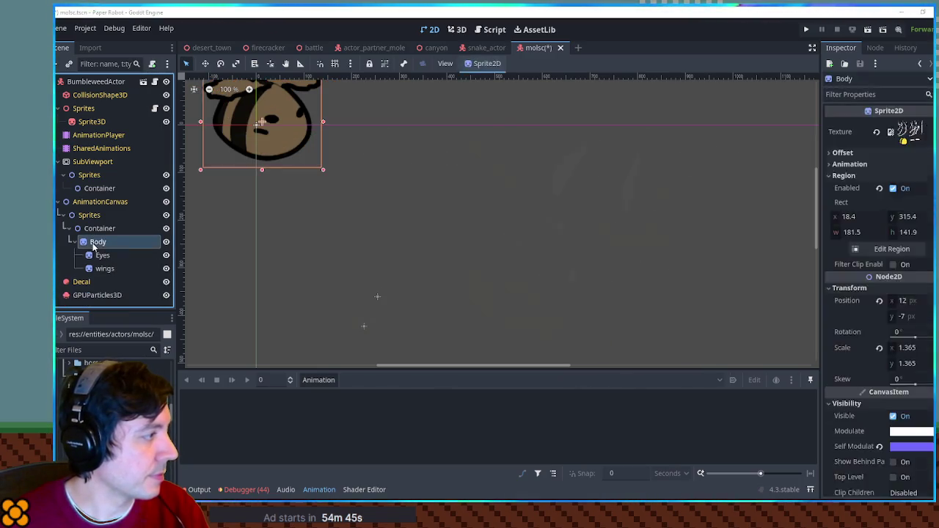
pyautogui.press('Delete')
pyautogui.press('Return')
# Delete the GPUParticles3D node and select the now-empty Sprites node
pyautogui.click(84, 253)
pyautogui.press('Delete')
pyautogui.press('Return')
pyautogui.click(86, 110)
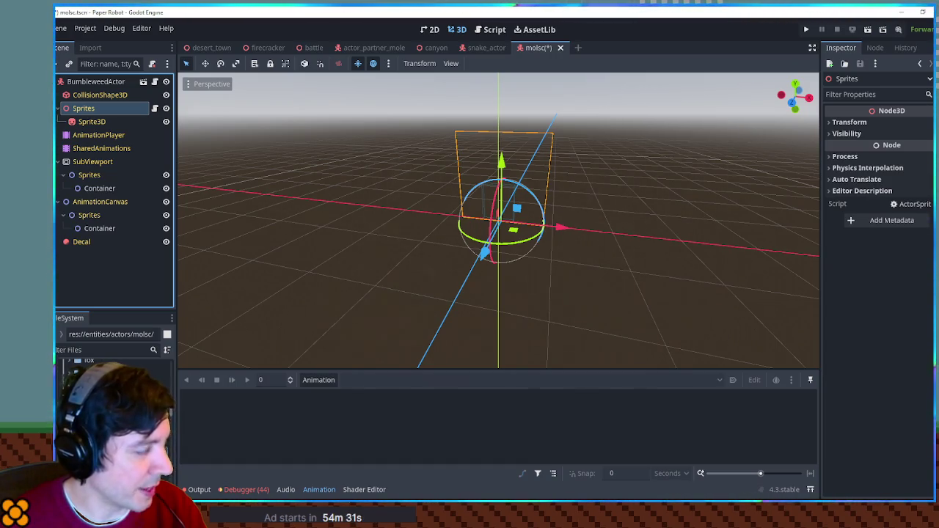
# Open snailShell.glb as a new inherited scene, copy its Spiral mesh, and close it unsaved
pyautogui.scroll(-2, 110, 411)
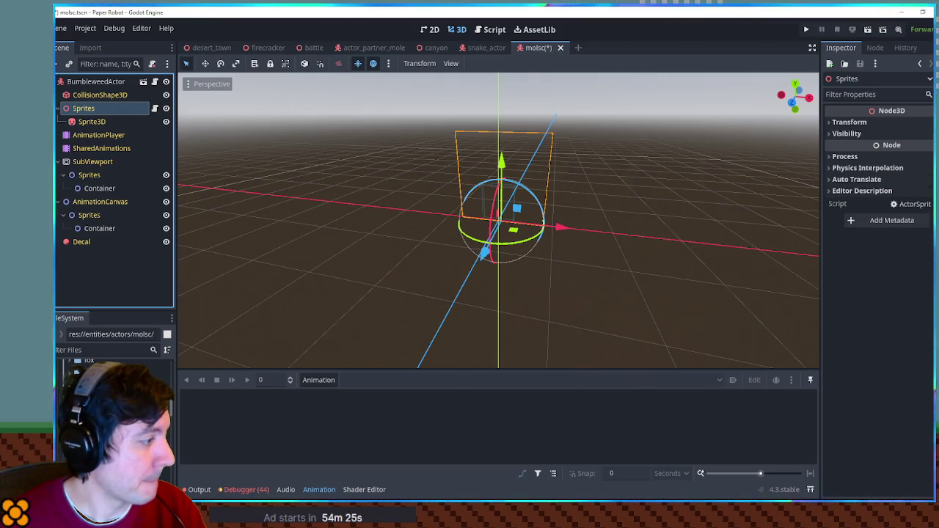
pyautogui.doubleClick(132, 377)
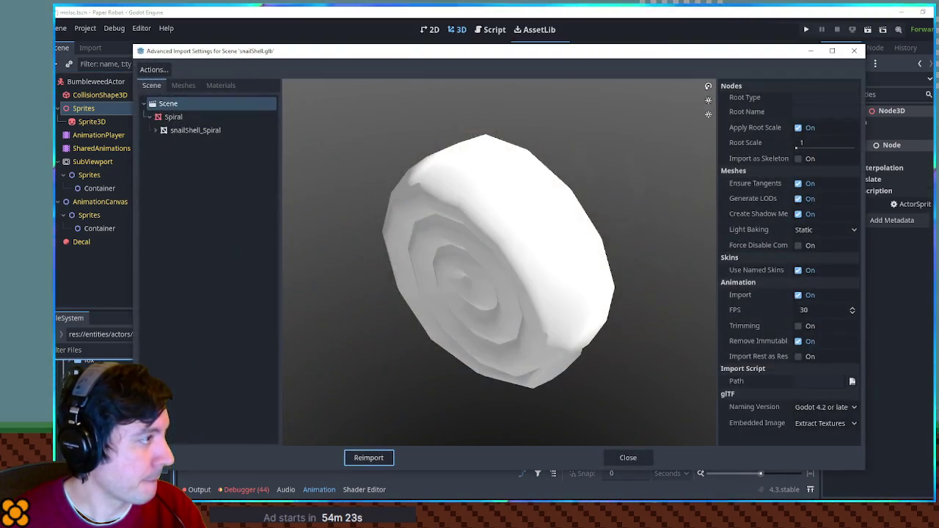
pyautogui.click(626, 457)
pyautogui.rightClick(122, 376)
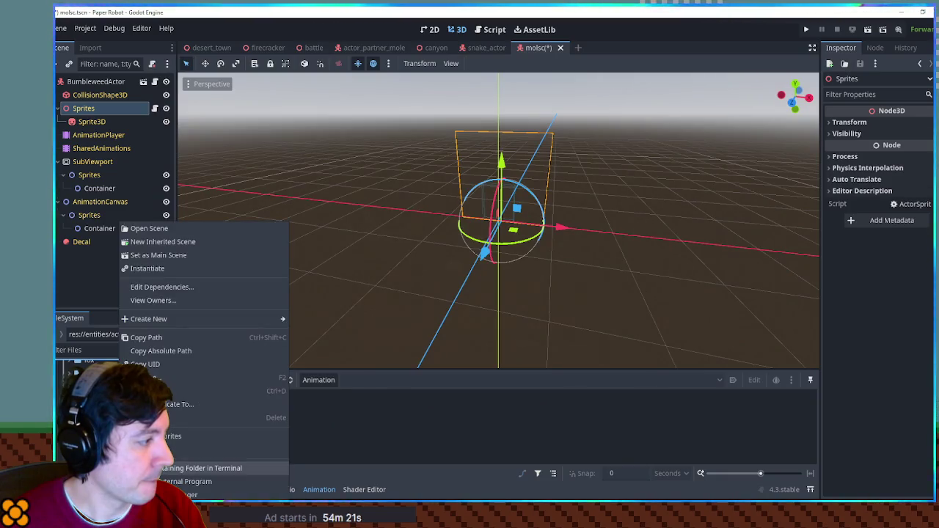
pyautogui.click(163, 242)
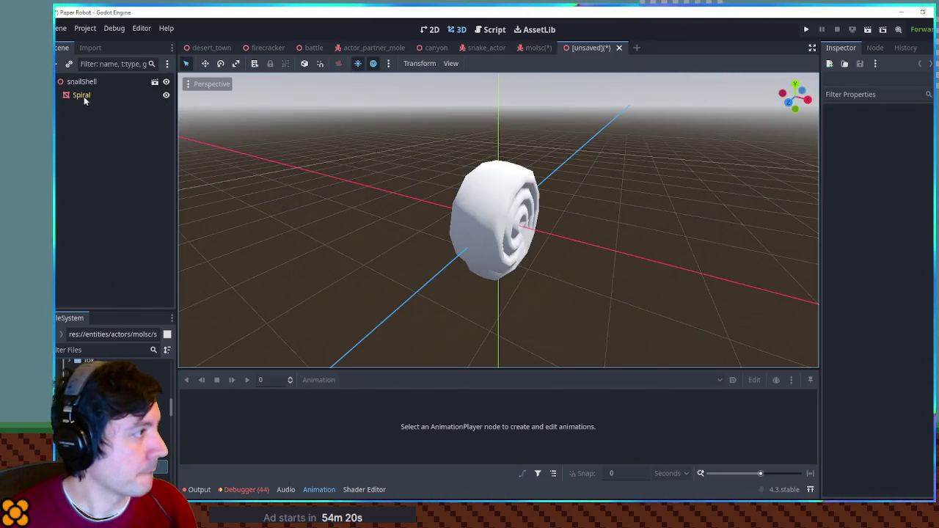
pyautogui.click(82, 95)
pyautogui.click(618, 48)
pyautogui.click(565, 284)
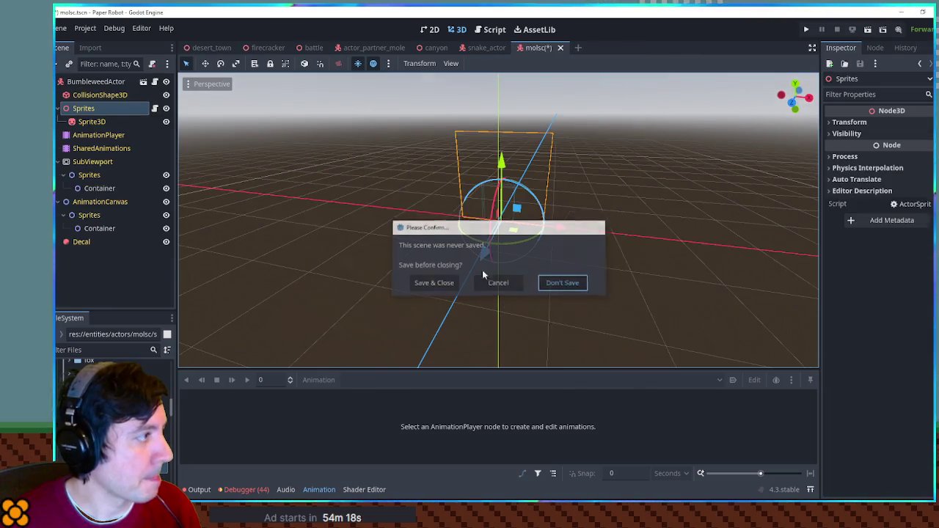
# Paste the Spiral mesh into the molsc scene, rename the root MolscActor, and hide the Spiral
pyautogui.click(90, 81)
pyautogui.hotkey('ctrl', 'v')
pyautogui.doubleClick(90, 81)
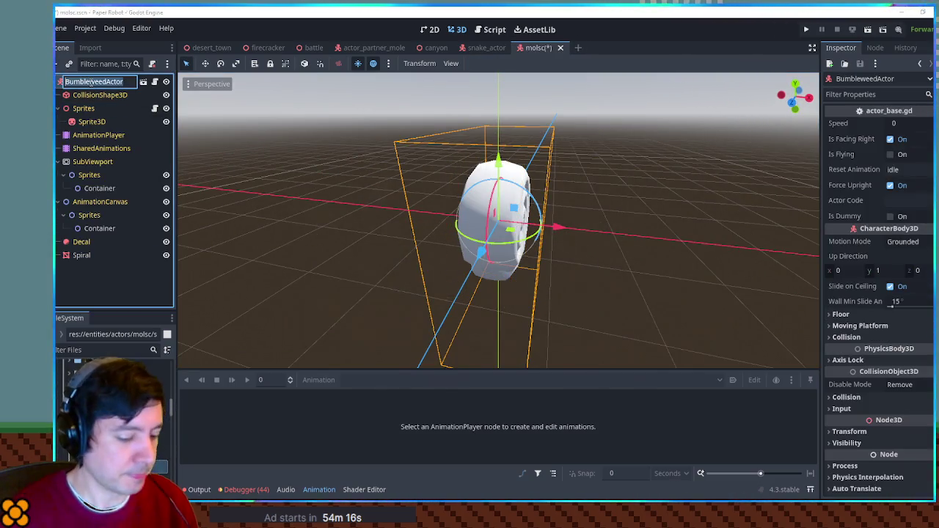
pyautogui.write('MolscActor')
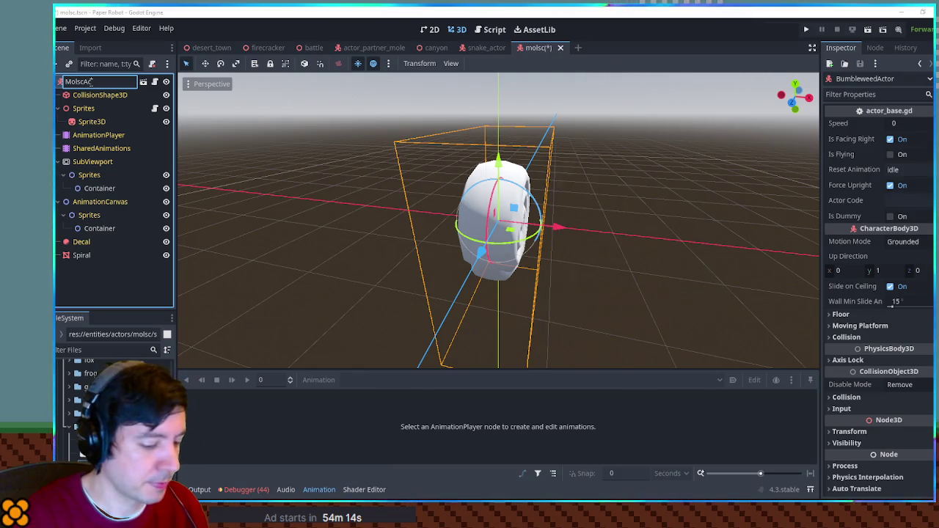
pyautogui.press('Return')
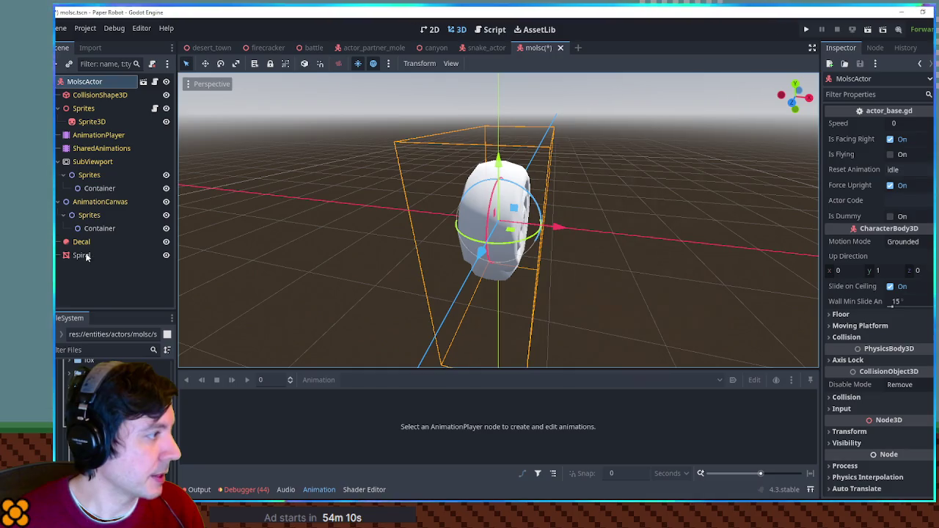
pyautogui.click(166, 255)
pyautogui.scroll(4, 260, 224)
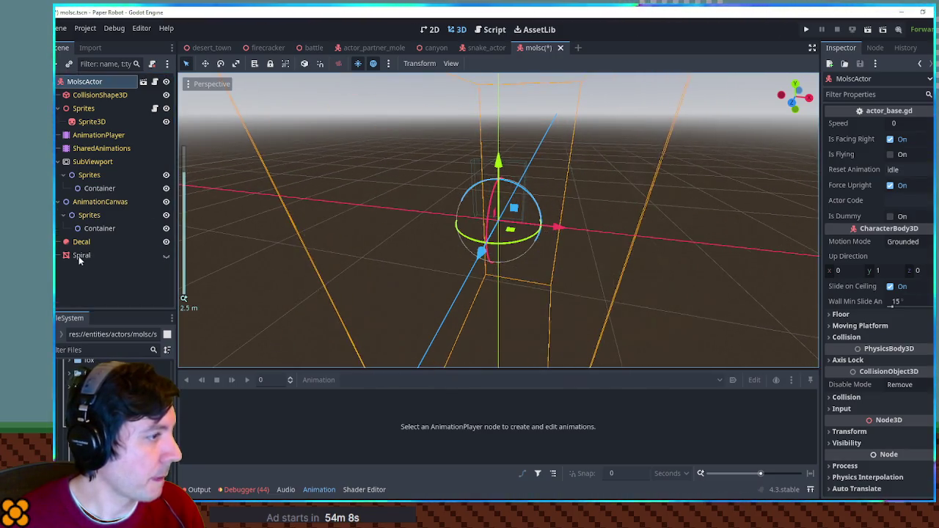
pyautogui.click(80, 259)
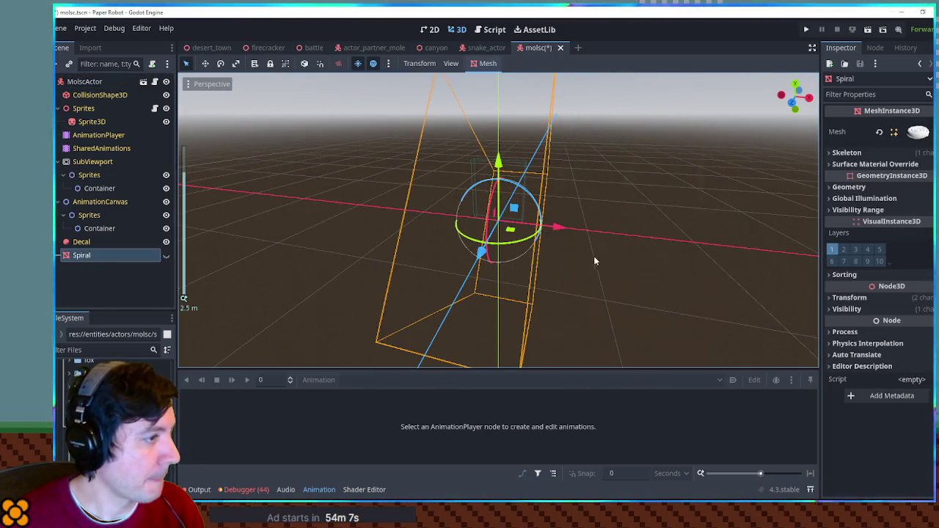
# Unhide the Spiral and, in front orthographic view, move it up and rotate it into shell position
pyautogui.click(166, 255)
pyautogui.moveTo(495, 266)
pyautogui.mouseDown()
pyautogui.moveTo(546, 254)
pyautogui.moveTo(489, 241)
pyautogui.moveTo(498, 250)
pyautogui.mouseUp()
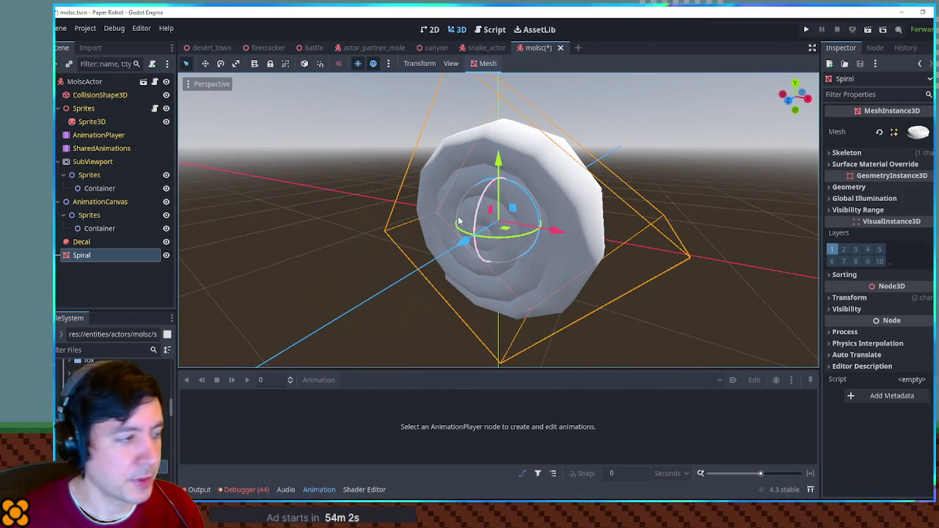
pyautogui.press('KP_7')
pyautogui.press('KP_1')
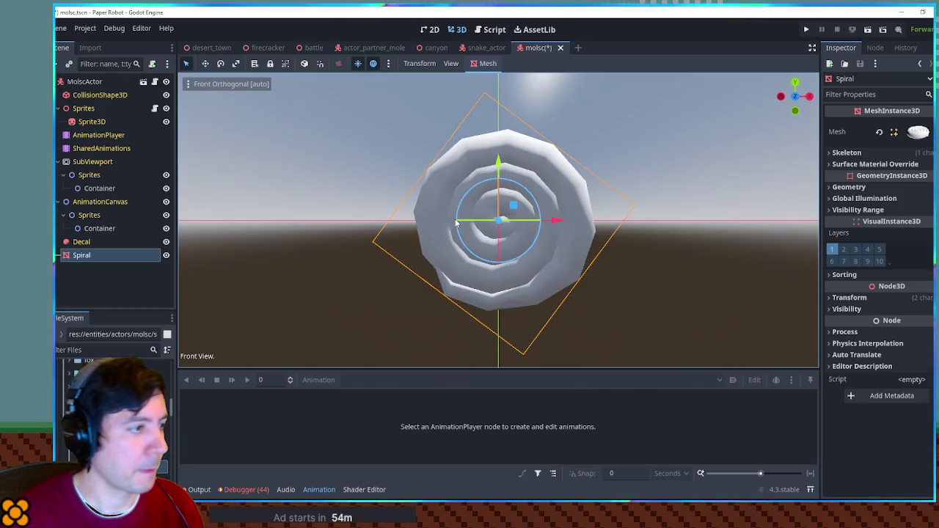
pyautogui.moveTo(522, 209)
pyautogui.mouseDown()
pyautogui.moveTo(530, 173)
pyautogui.moveTo(570, 118)
pyautogui.moveTo(561, 118)
pyautogui.mouseUp()
pyautogui.press('r')
pyautogui.click(555, 121)
pyautogui.press('g')
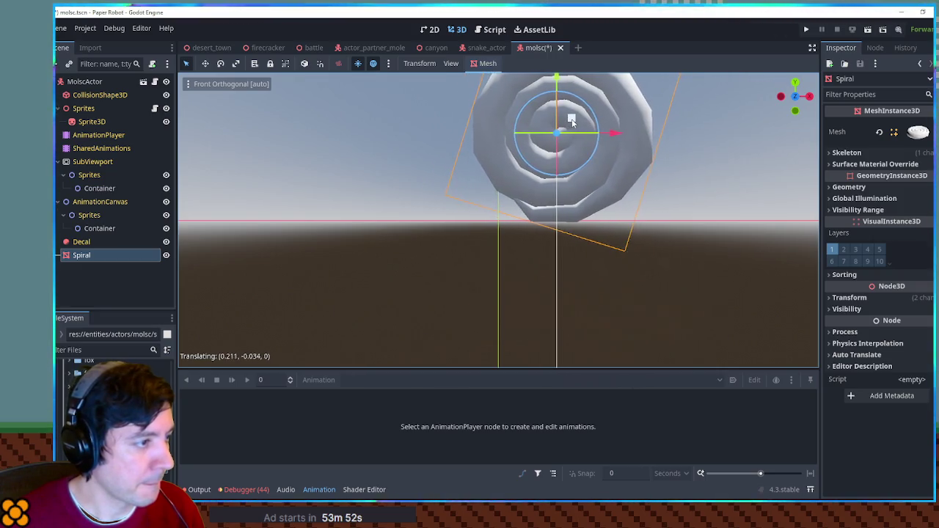
pyautogui.click(527, 136)
pyautogui.moveTo(527, 136)
pyautogui.mouseDown()
pyautogui.moveTo(638, 210)
pyautogui.moveTo(599, 176)
pyautogui.moveTo(504, 181)
pyautogui.moveTo(587, 158)
pyautogui.moveTo(563, 160)
pyautogui.moveTo(665, 161)
pyautogui.moveTo(560, 156)
pyautogui.moveTo(575, 157)
pyautogui.moveTo(549, 176)
pyautogui.moveTo(534, 163)
pyautogui.moveTo(506, 175)
pyautogui.moveTo(482, 169)
pyautogui.moveTo(573, 174)
pyautogui.moveTo(652, 158)
pyautogui.moveTo(583, 160)
pyautogui.mouseUp()
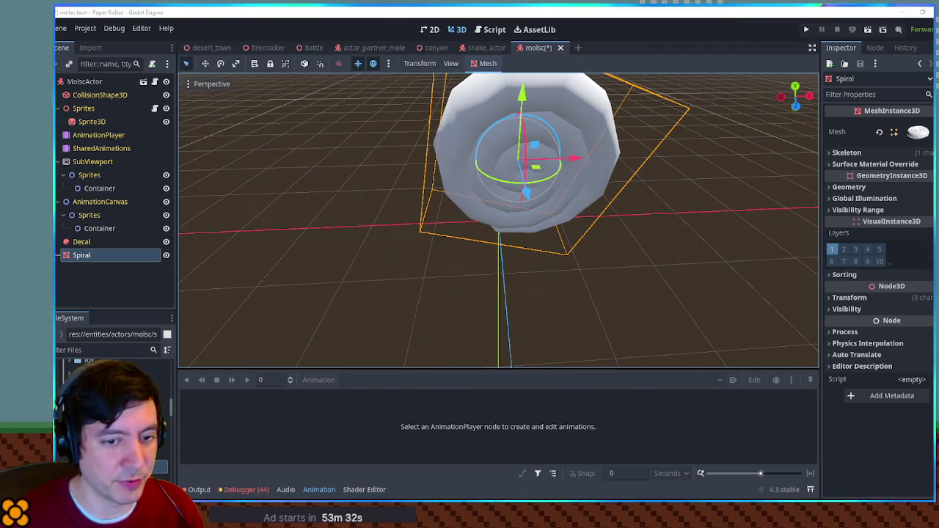
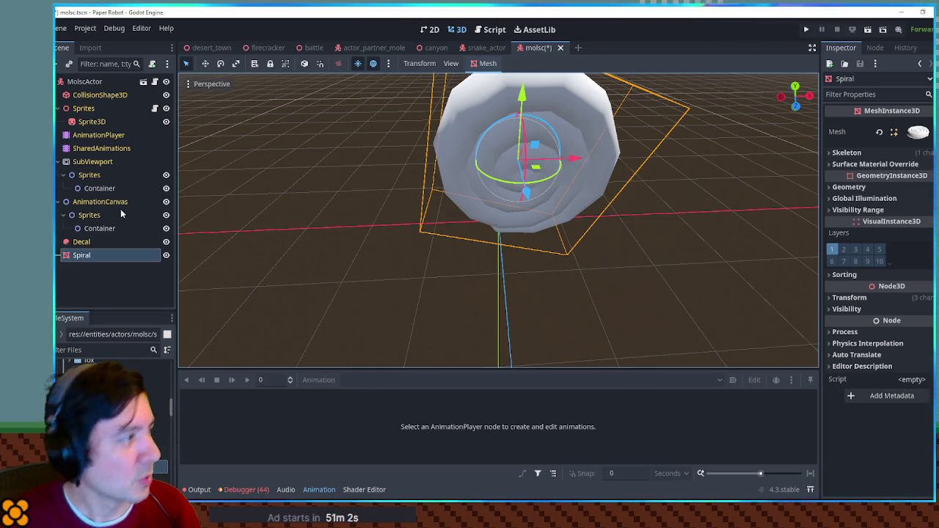
# In the 2D workspace, add a Sprite2D child under the AnimationCanvas Container
pyautogui.click(430, 29)
pyautogui.scroll(-3, 331, 196)
pyautogui.moveTo(317, 162); pyautogui.dragTo(436, 176)
pyautogui.click(97, 228)
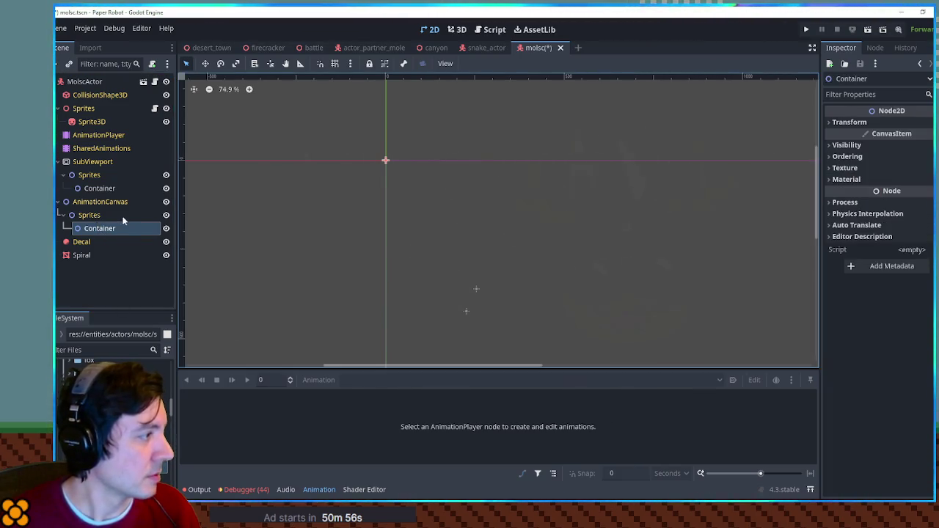
pyautogui.hotkey('ctrl', 'a')
pyautogui.write('sprite2d')
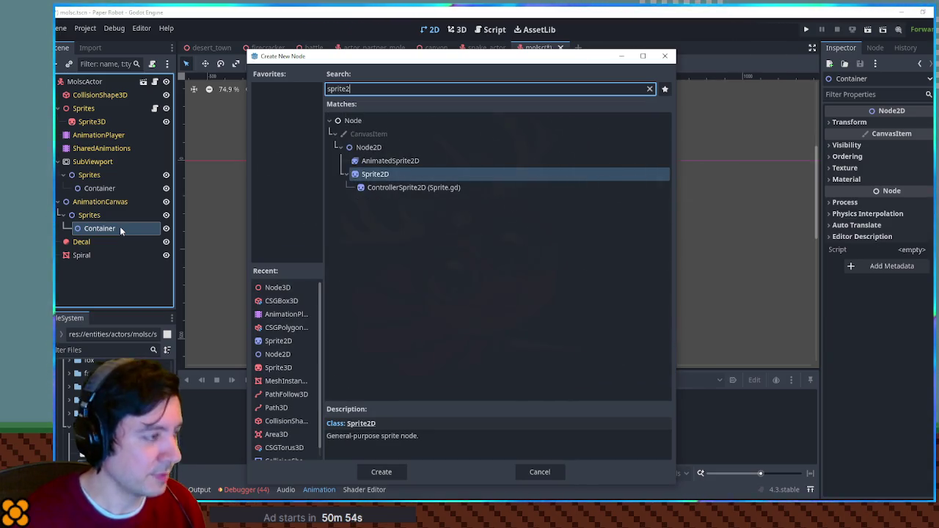
pyautogui.press('Return')
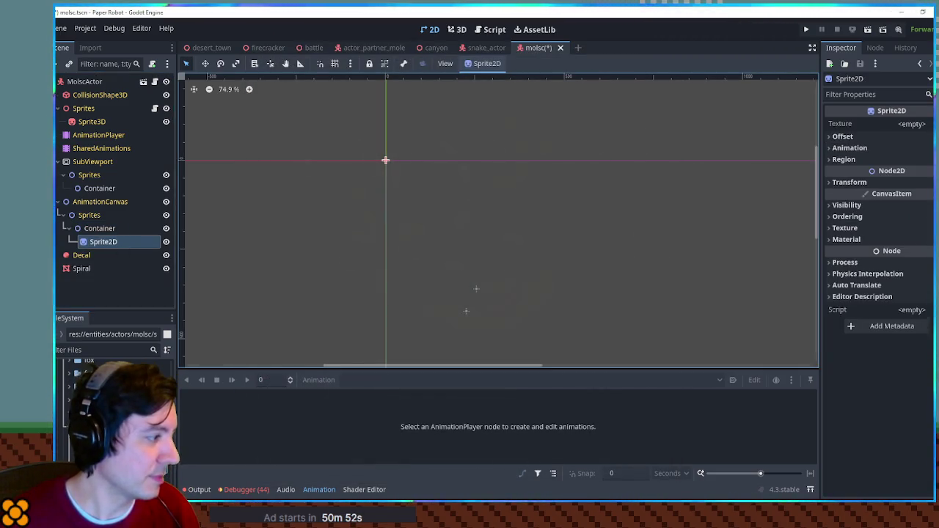
# Give the sprite the snail texture sheet and crop its Region to the U-shaped body
pyautogui.moveTo(922, 128); pyautogui.dragTo(918, 130)
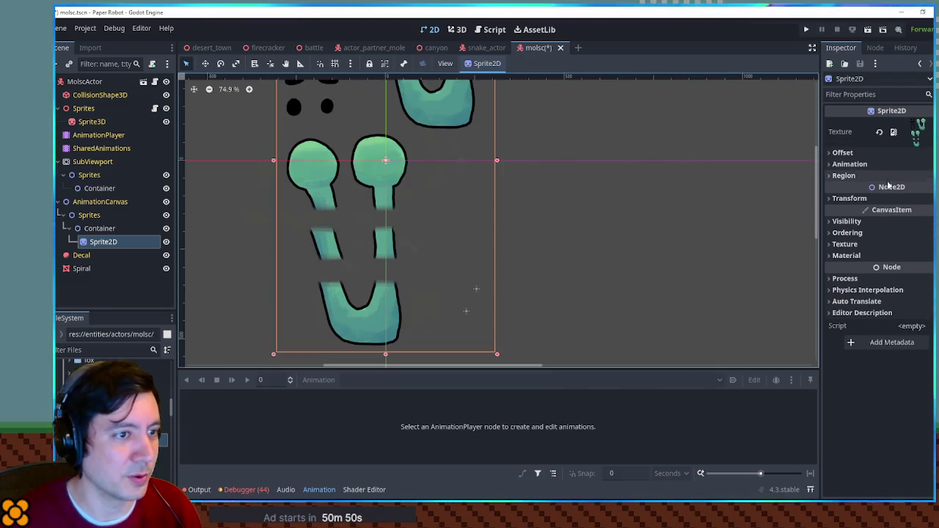
pyautogui.click(844, 175)
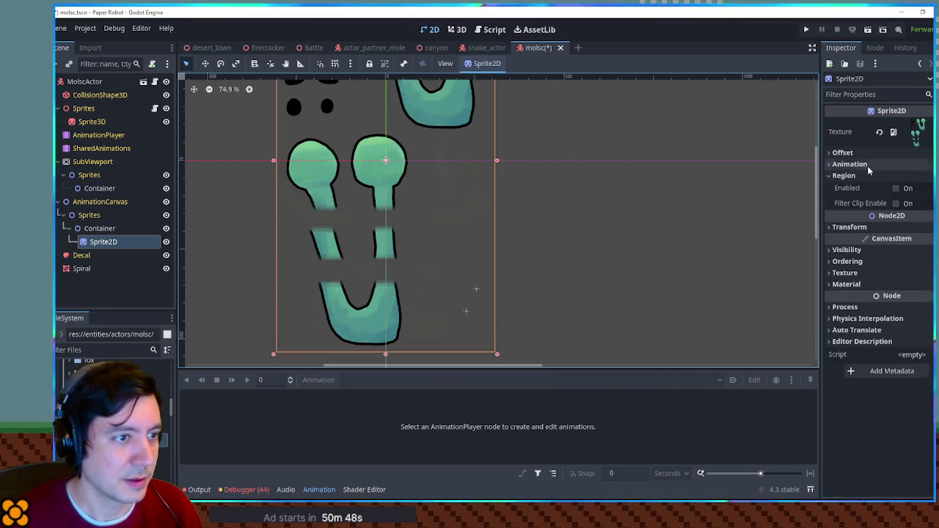
pyautogui.click(896, 188)
pyautogui.click(895, 250)
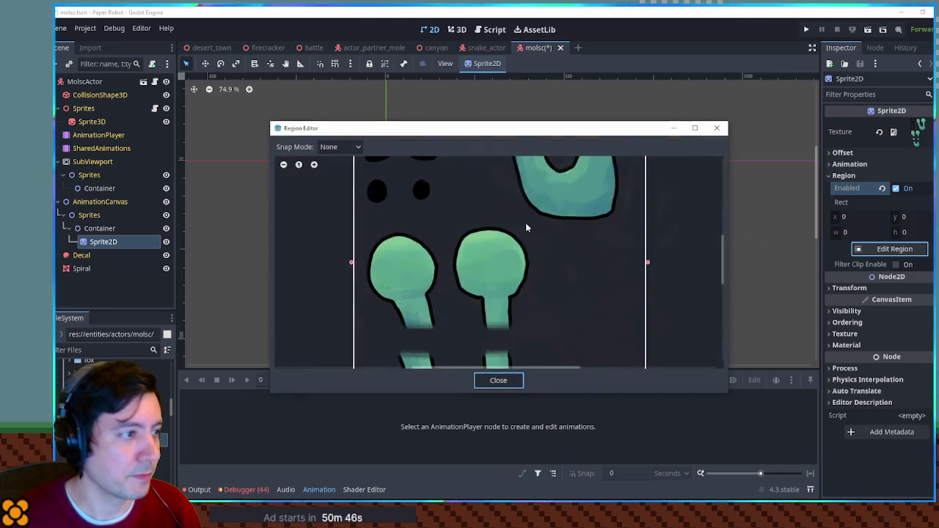
pyautogui.scroll(-5, 514, 228)
pyautogui.moveTo(450, 242); pyautogui.dragTo(514, 292)
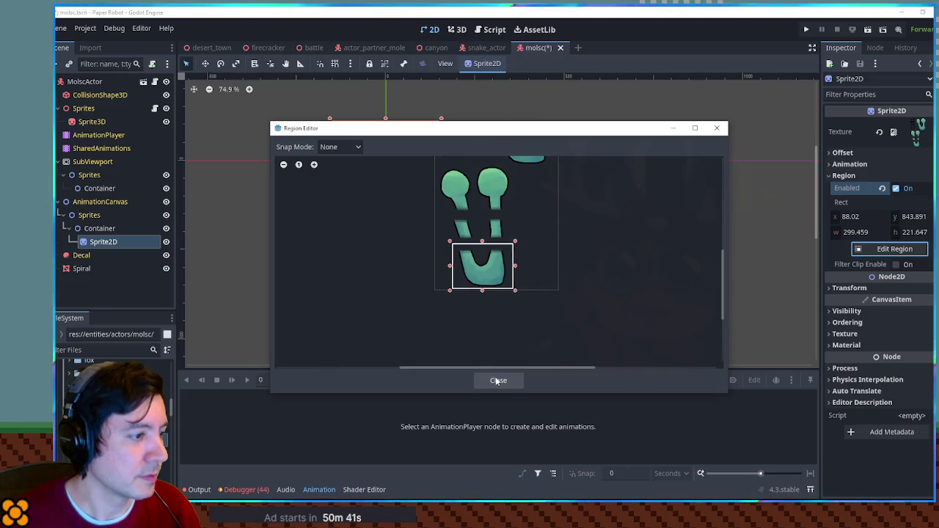
pyautogui.click(498, 380)
# Rename the sprite to Base and nest a duplicate of it under Base
pyautogui.scroll(1, 390, 190)
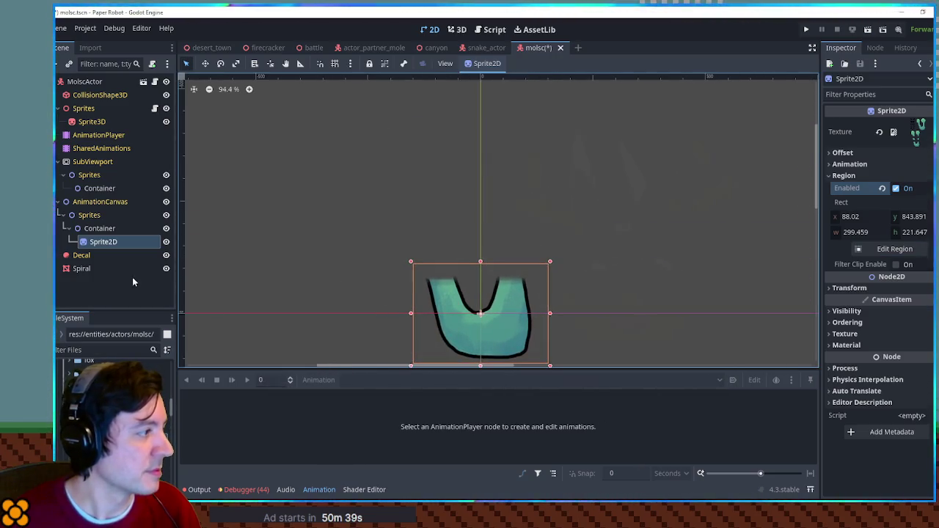
pyautogui.doubleClick(117, 243)
pyautogui.write('Base')
pyautogui.press('Return')
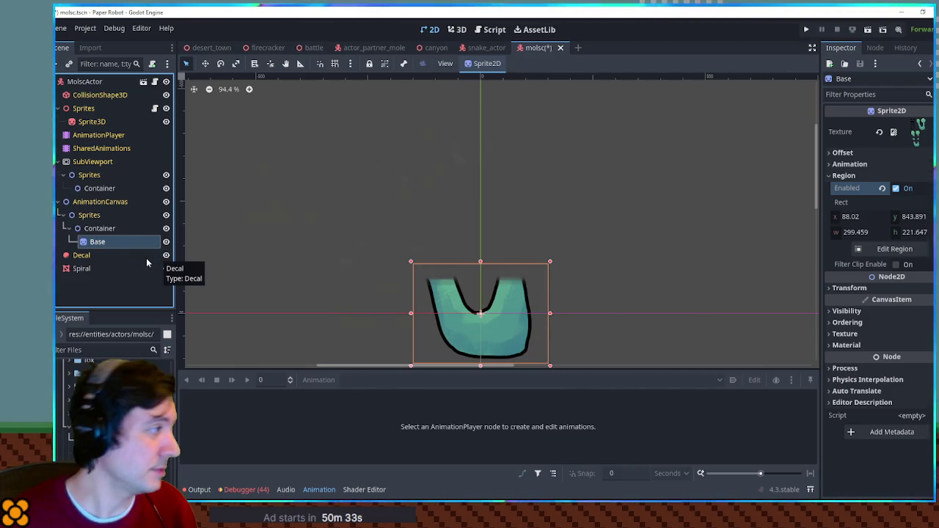
pyautogui.hotkey('ctrl', 'd')
pyautogui.moveTo(97, 251); pyautogui.dragTo(98, 243)
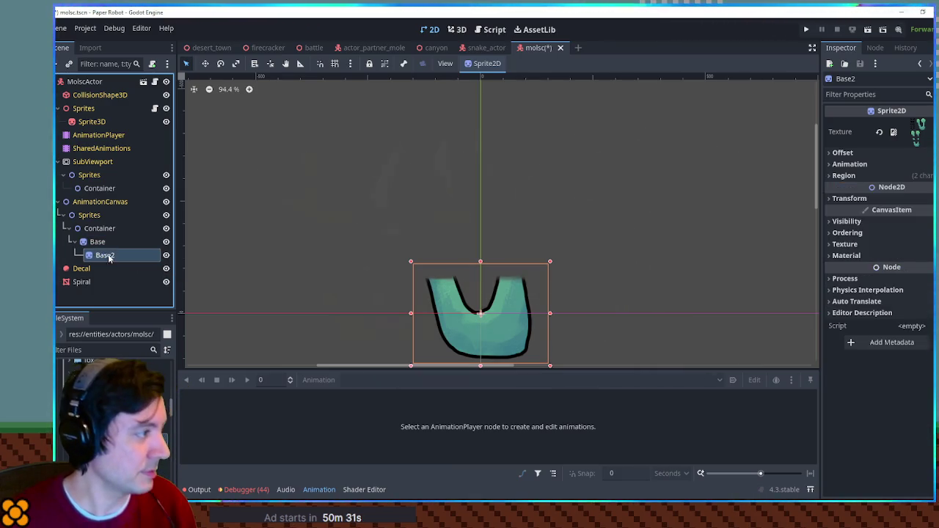
# Rename the duplicate to LeftStalk and open its region for cropping
pyautogui.doubleClick(109, 255)
pyautogui.write('LeftSta')
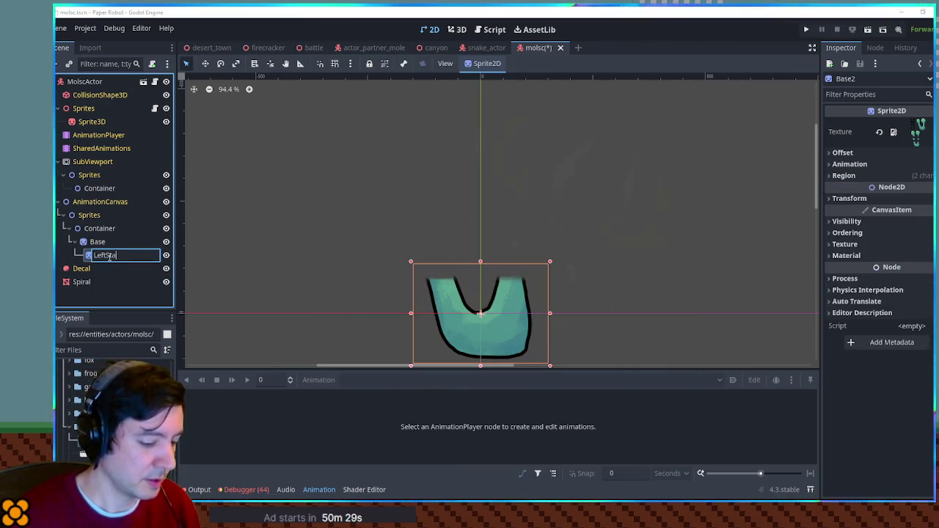
pyautogui.write('lk')
pyautogui.press('Return')
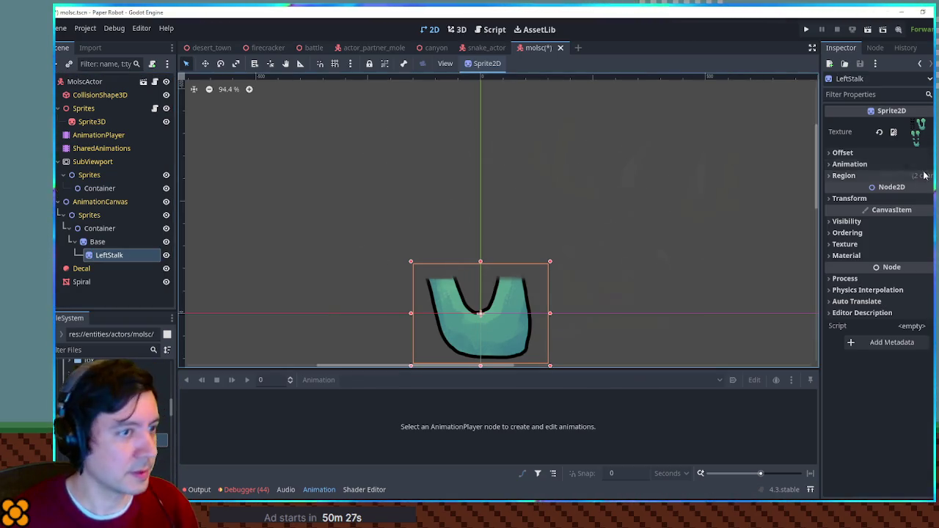
pyautogui.click(843, 175)
pyautogui.click(895, 250)
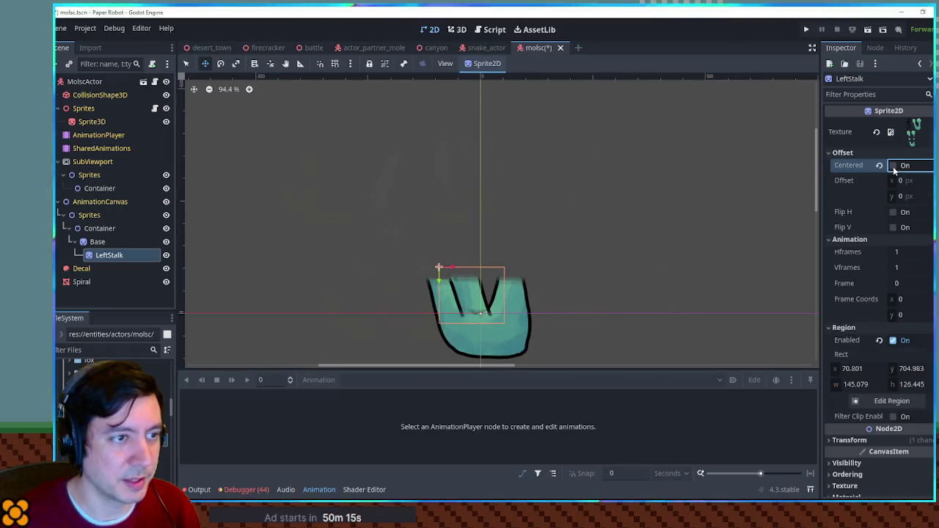
# Center LeftStalk's image and position it on the body's left arm
pyautogui.moveTo(483, 301); pyautogui.dragTo(444, 273)
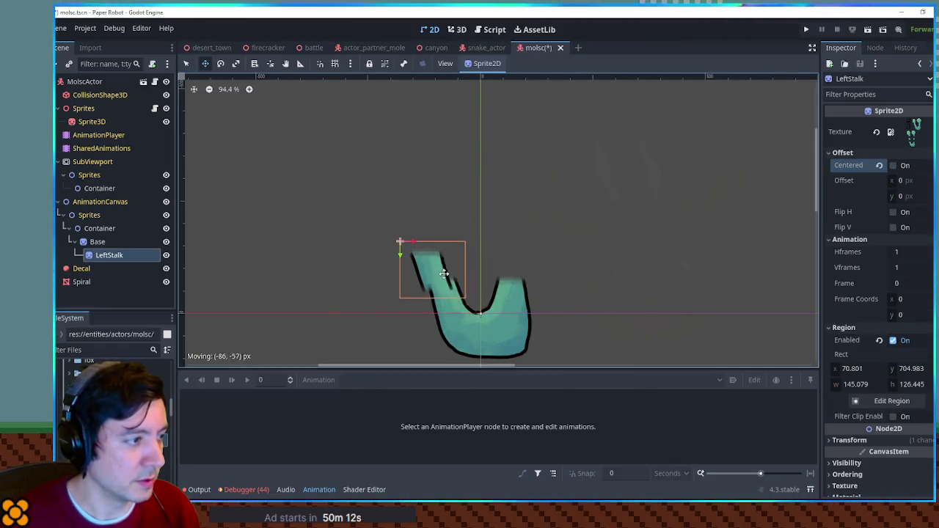
pyautogui.click(893, 165)
pyautogui.moveTo(416, 244)
pyautogui.mouseDown()
pyautogui.moveTo(438, 258)
pyautogui.moveTo(461, 248)
pyautogui.mouseUp()
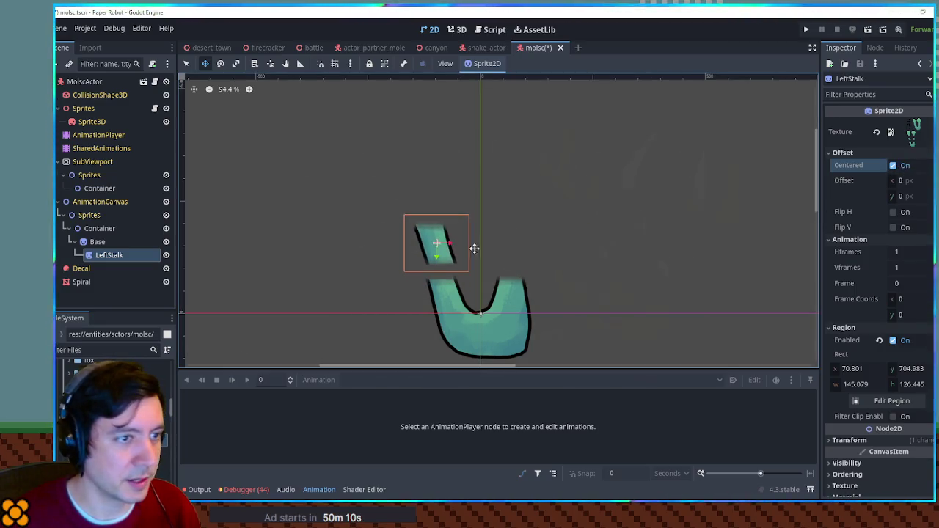
pyautogui.moveTo(891, 182); pyautogui.dragTo(876, 186)
pyautogui.moveTo(433, 231); pyautogui.dragTo(443, 258)
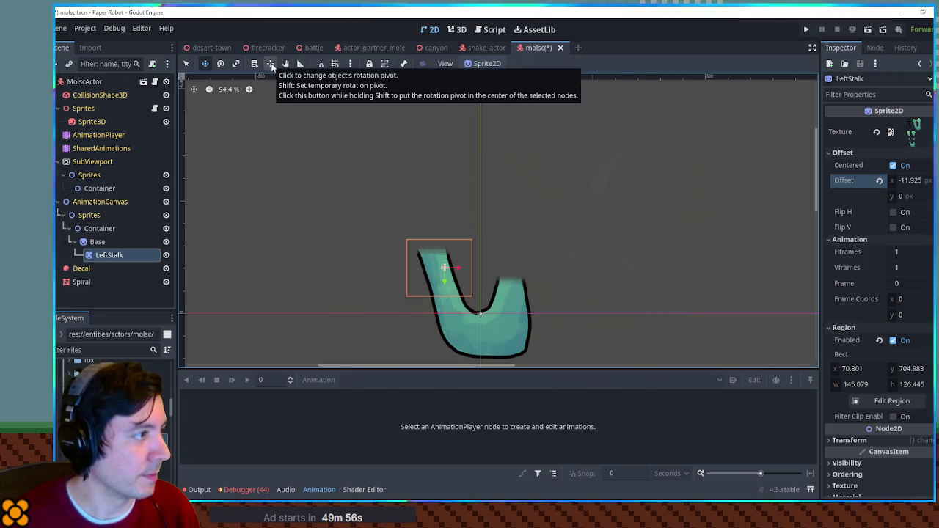
# Set LeftStalk's pivot at its lower end and test it with a cancelled rotation
pyautogui.click(271, 63)
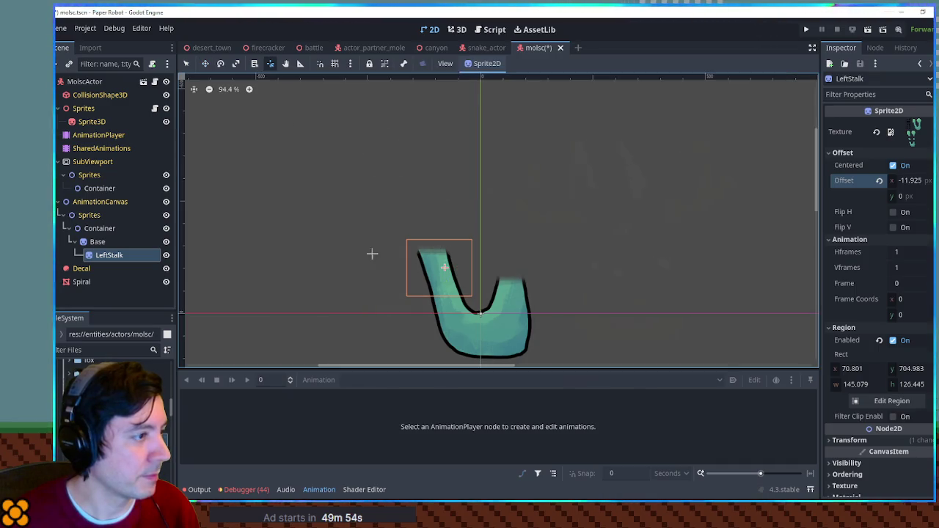
pyautogui.click(444, 292)
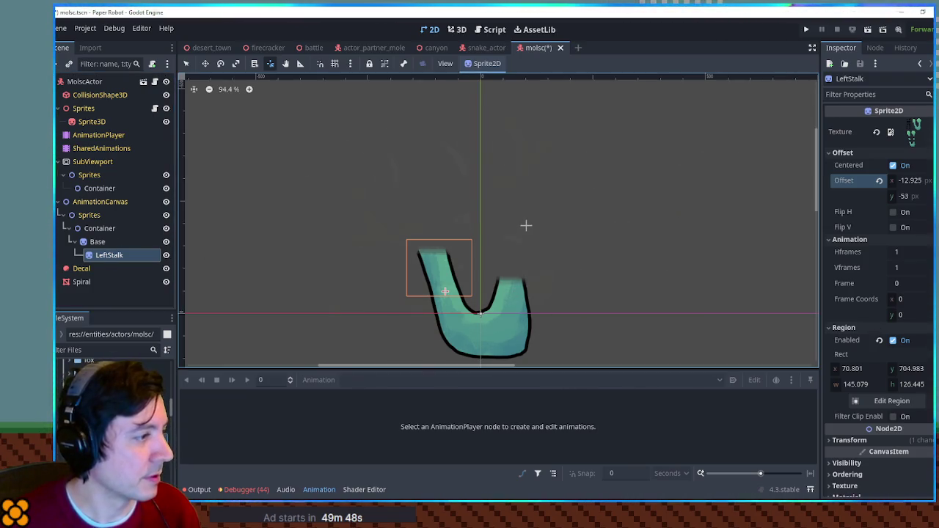
pyautogui.press('e')
pyautogui.moveTo(523, 230)
pyautogui.mouseDown()
pyautogui.moveTo(487, 215)
pyautogui.moveTo(523, 246)
pyautogui.moveTo(509, 220)
pyautogui.moveTo(517, 246)
pyautogui.mouseUp()
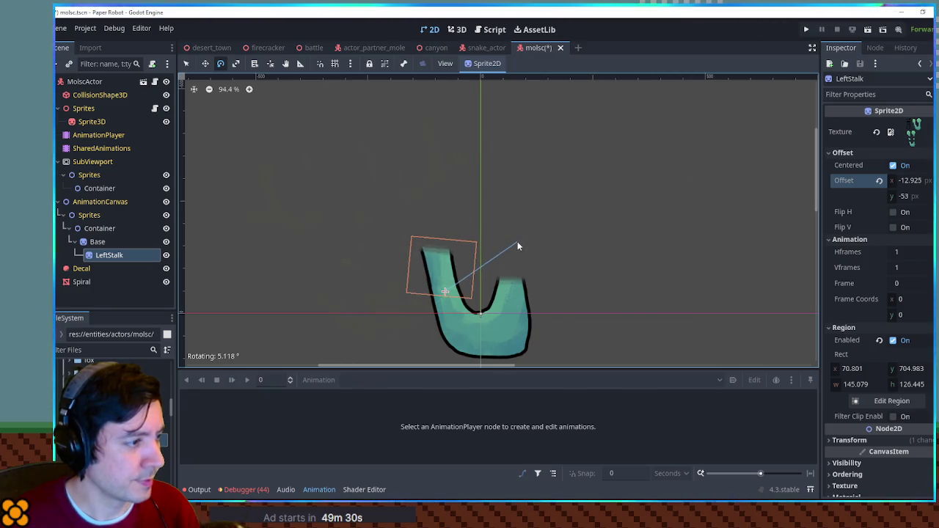
pyautogui.press('Escape')
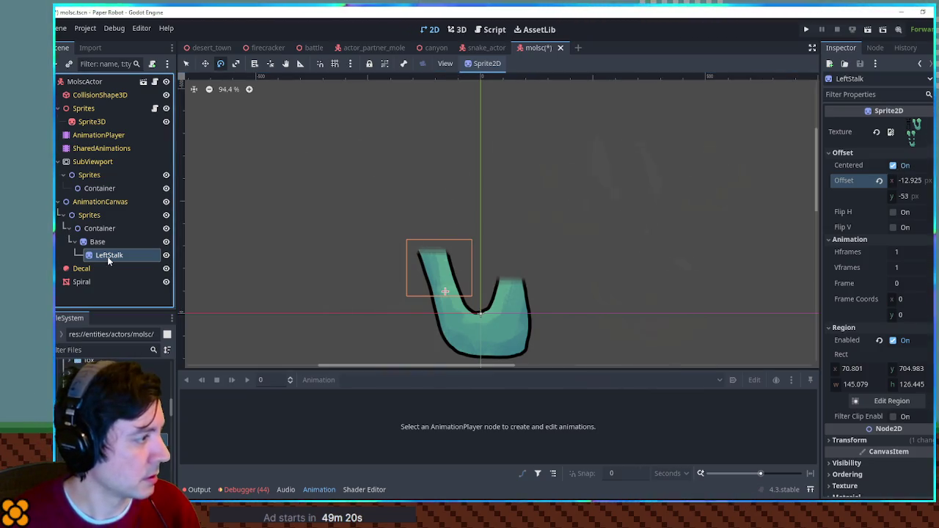
# Duplicate LeftStalk as RightStalk and move it to the body's right side
pyautogui.hotkey('ctrl', 'd')
pyautogui.click(123, 268)
pyautogui.write('RightStalk')
pyautogui.press('Return')
pyautogui.press('w')
pyautogui.moveTo(445, 291); pyautogui.dragTo(516, 291)
# Re-crop RightStalk's region to the right eye stalk and nudge it into place
pyautogui.click(843, 176)
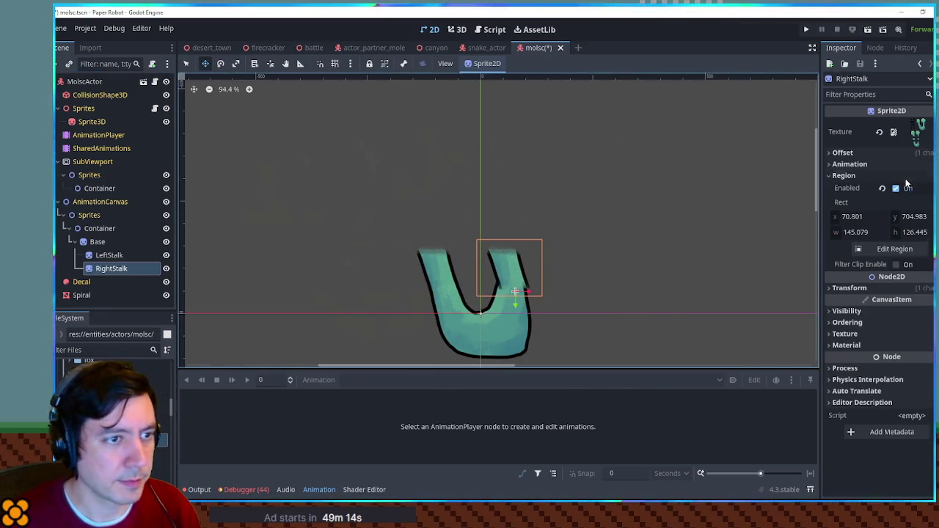
pyautogui.click(894, 249)
pyautogui.scroll(-3, 514, 323)
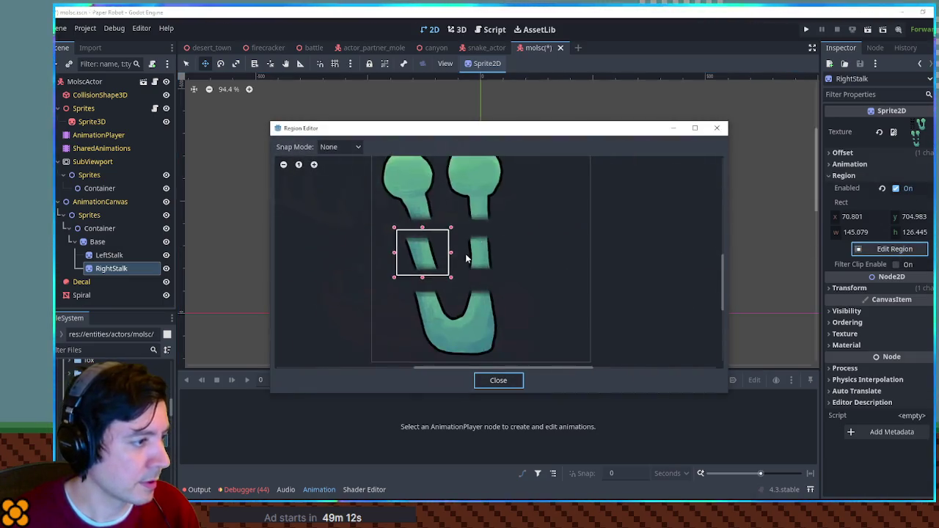
pyautogui.scroll(2, 458, 258)
pyautogui.moveTo(445, 250); pyautogui.dragTo(516, 253)
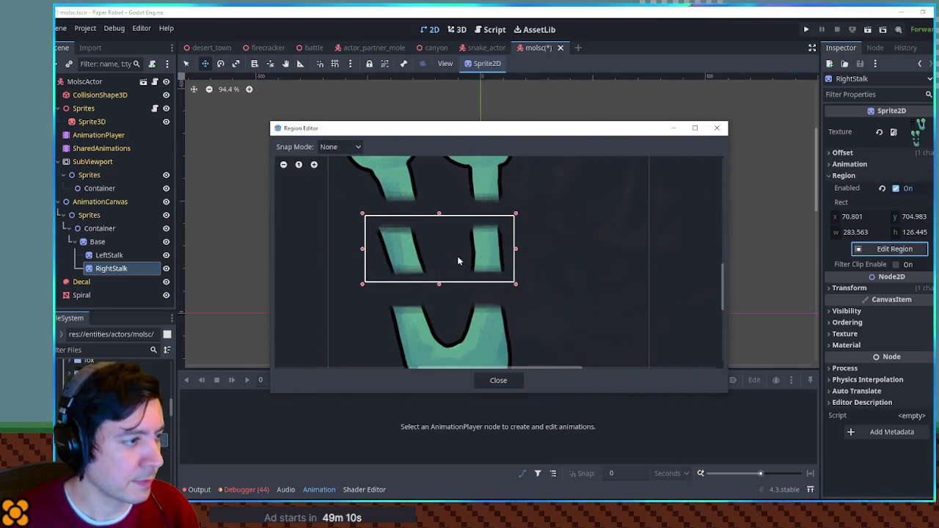
pyautogui.moveTo(363, 249); pyautogui.dragTo(454, 252)
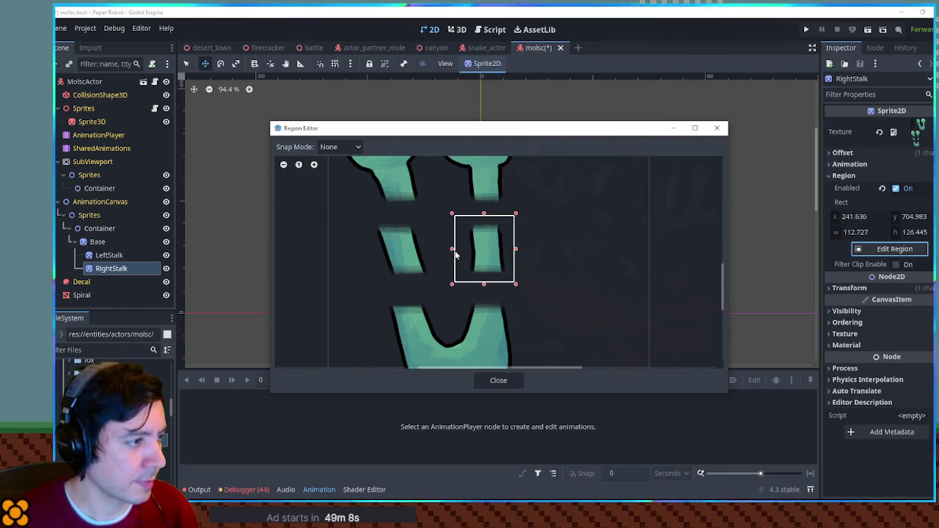
pyautogui.click(498, 380)
pyautogui.scroll(1, 492, 283)
pyautogui.moveTo(512, 270); pyautogui.dragTo(512, 272)
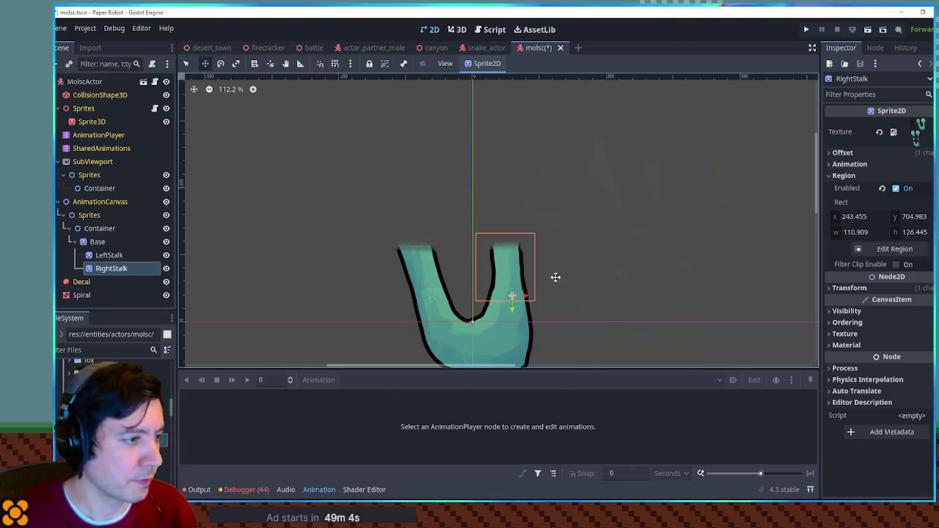
# Set RightStalk's pivot and tilt it to check the rotation
pyautogui.press('v')
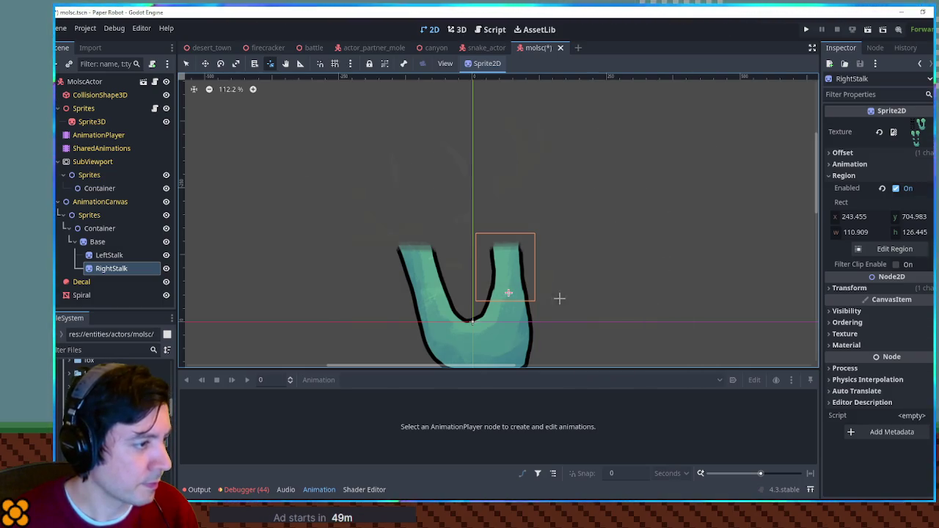
pyautogui.press('e')
pyautogui.moveTo(573, 235)
pyautogui.mouseDown()
pyautogui.moveTo(576, 248)
pyautogui.moveTo(560, 229)
pyautogui.moveTo(569, 241)
pyautogui.mouseUp()
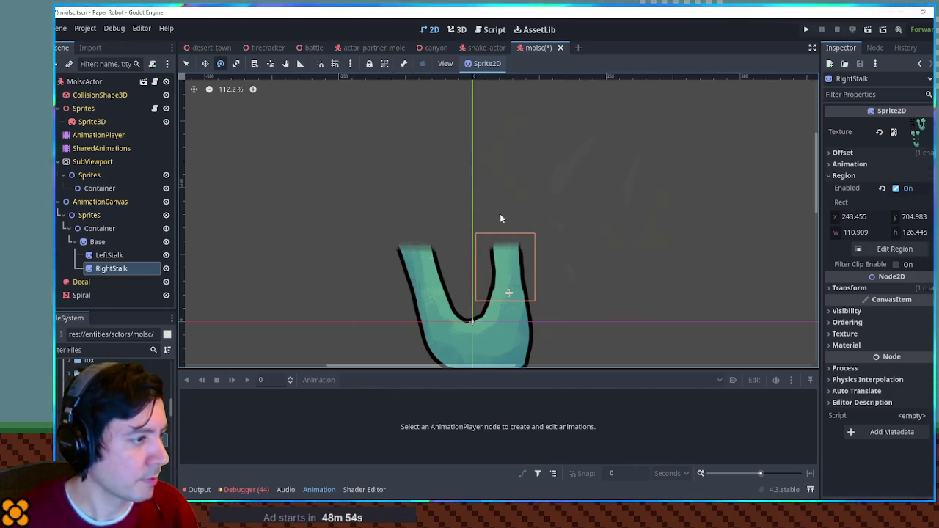
pyautogui.scroll(2, 491, 239)
pyautogui.click(130, 256)
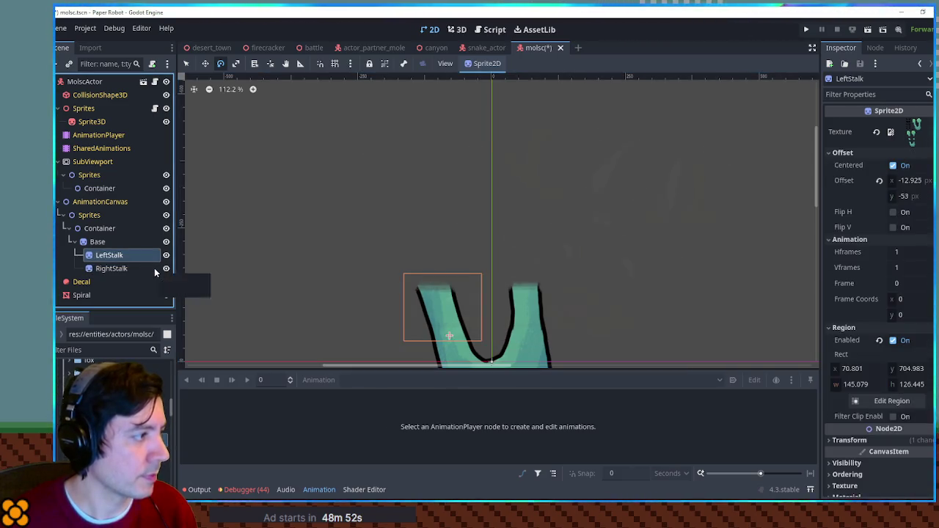
# Duplicate LeftStalk as a child of itself and name it LeftEye
pyautogui.hotkey('ctrl', 'd')
pyautogui.moveTo(150, 269); pyautogui.dragTo(113, 259)
pyautogui.press('F2')
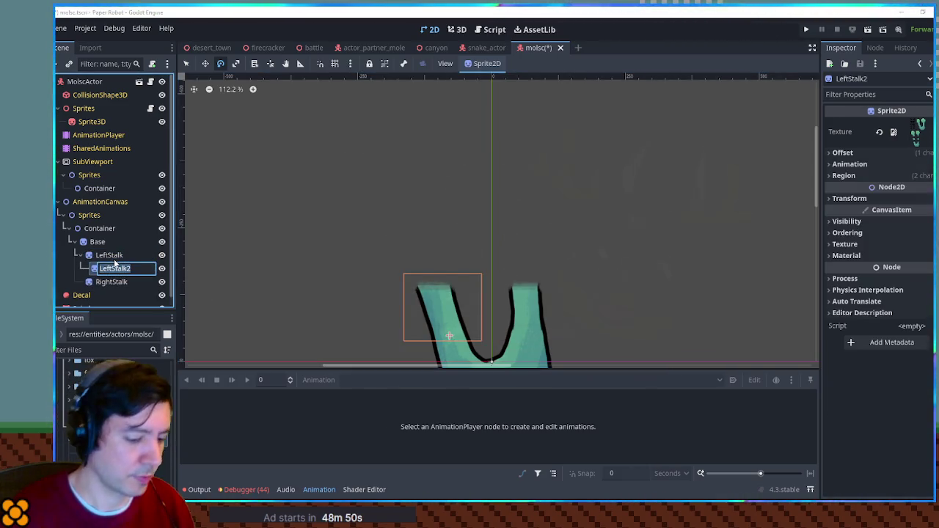
pyautogui.write('LeftEye')
pyautogui.press('Return')
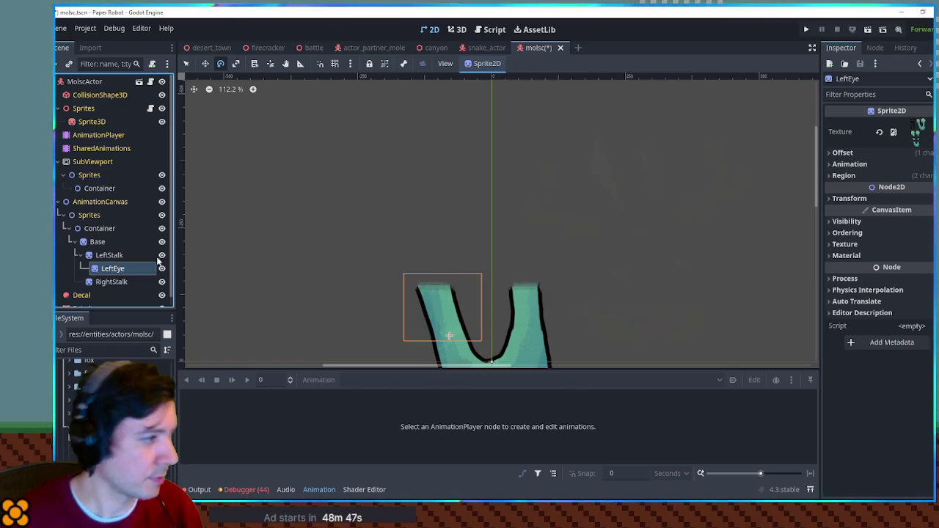
# Crop LeftEye to the left eye bulb, place it atop its stalk, and tilt it slightly
pyautogui.click(888, 177)
pyautogui.click(911, 248)
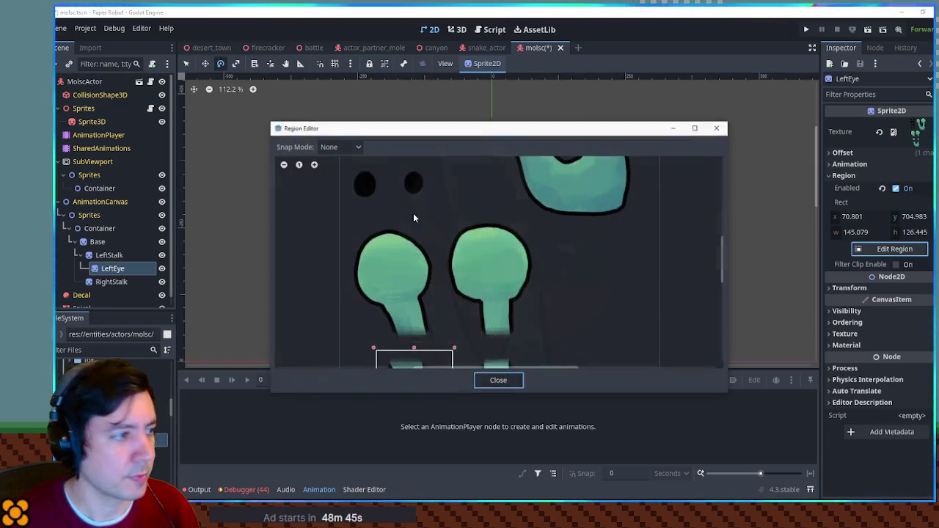
pyautogui.moveTo(347, 223)
pyautogui.mouseDown()
pyautogui.moveTo(447, 335)
pyautogui.moveTo(440, 347)
pyautogui.mouseUp()
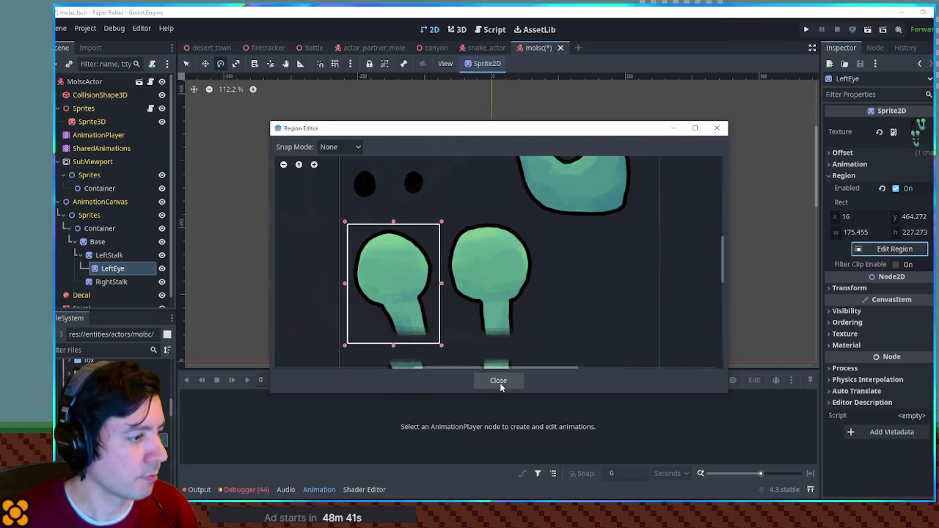
pyautogui.click(488, 386)
pyautogui.moveTo(449, 304)
pyautogui.mouseDown()
pyautogui.moveTo(441, 216)
pyautogui.moveTo(427, 239)
pyautogui.mouseUp()
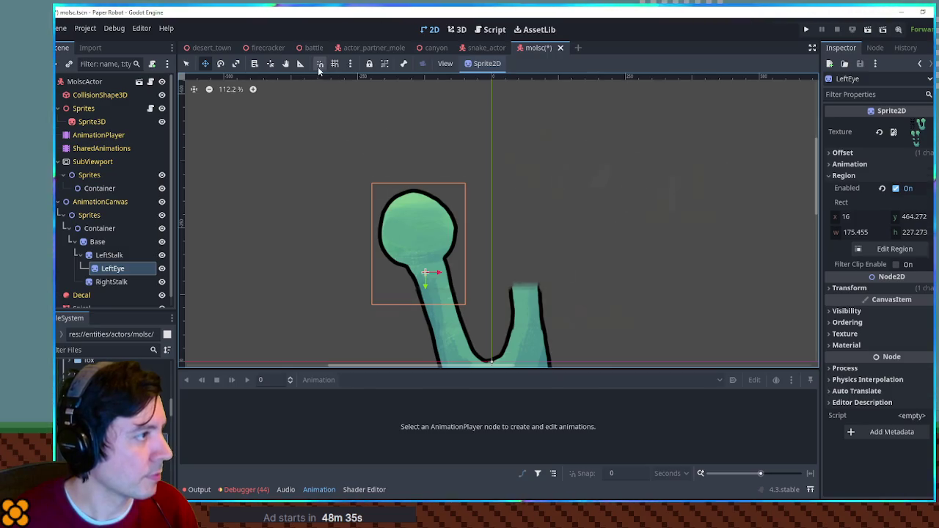
pyautogui.click(271, 68)
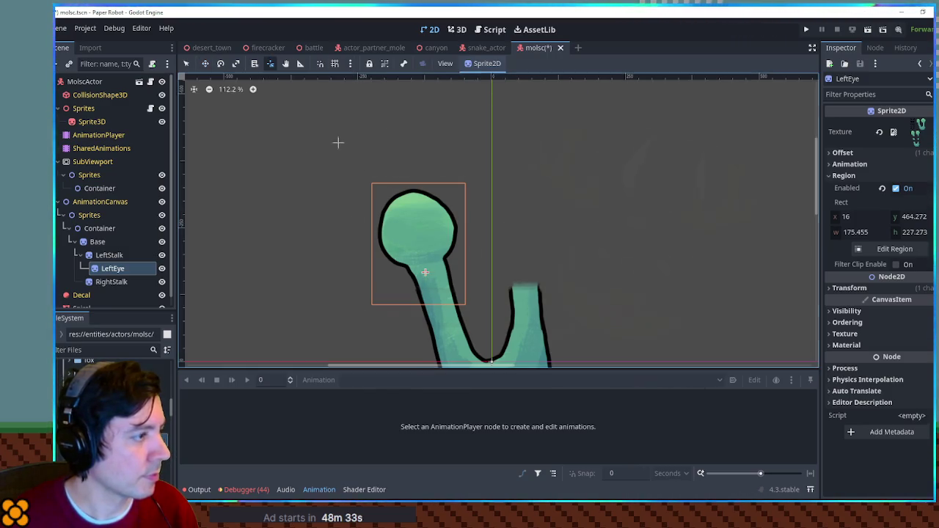
pyautogui.press('e')
pyautogui.moveTo(484, 254)
pyautogui.mouseDown()
pyautogui.moveTo(530, 201)
pyautogui.moveTo(516, 195)
pyautogui.mouseUp()
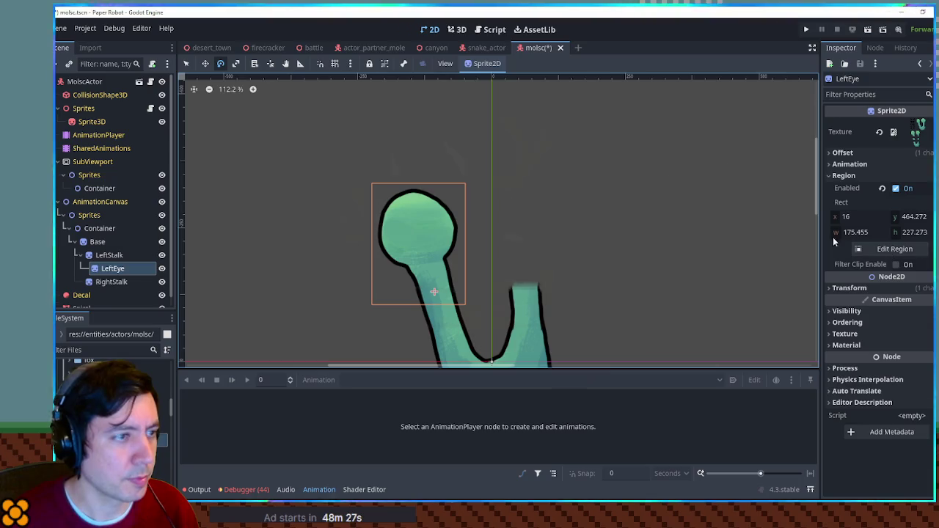
# Paste a copy of LeftEye under RightStalk, name it RightEye, and shift it right
pyautogui.click(115, 284)
pyautogui.hotkey('ctrl', 'v')
pyautogui.doubleClick(122, 295)
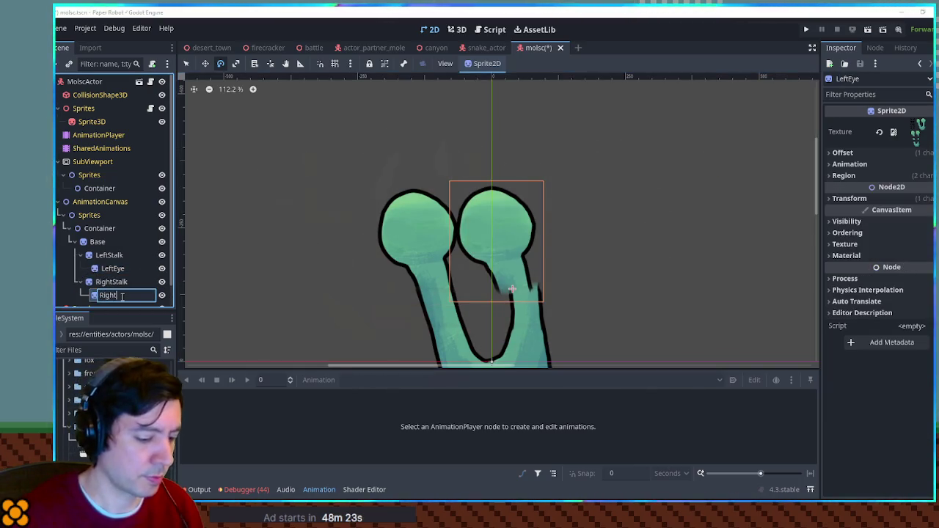
pyautogui.write('e')
pyautogui.press('Return')
pyautogui.press('w')
pyautogui.moveTo(513, 233); pyautogui.dragTo(525, 233)
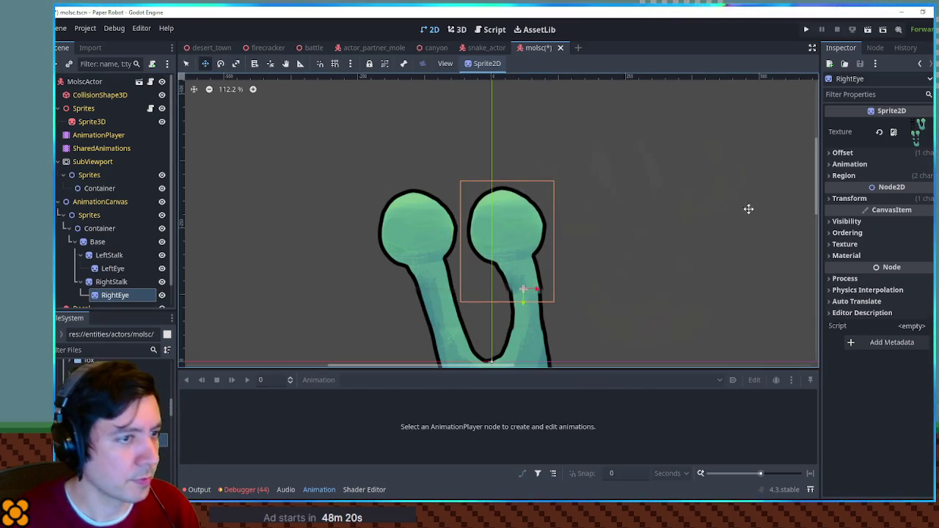
# Crop RightEye's texture region to only the right eye head
pyautogui.click(885, 177)
pyautogui.click(894, 249)
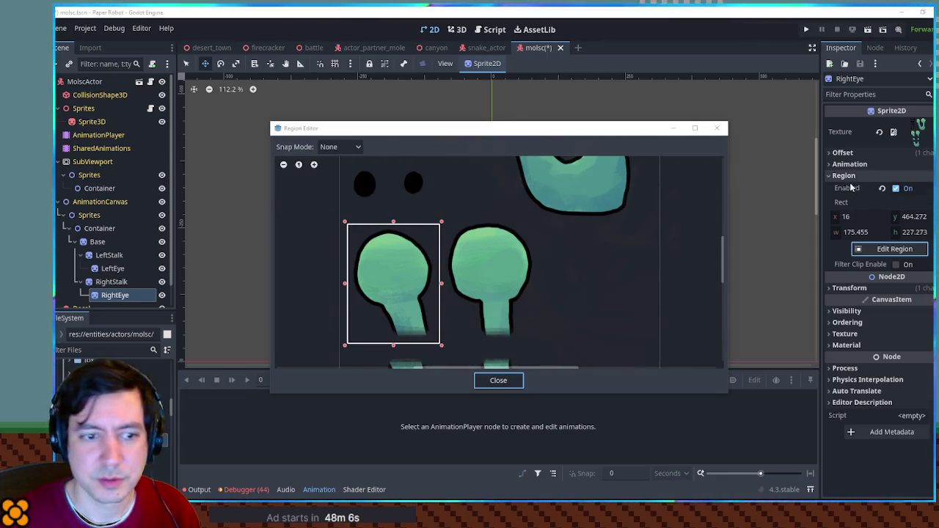
pyautogui.moveTo(441, 287); pyautogui.dragTo(539, 284)
pyautogui.moveTo(345, 285); pyautogui.dragTo(442, 283)
pyautogui.moveTo(492, 227); pyautogui.dragTo(529, 241)
pyautogui.click(498, 380)
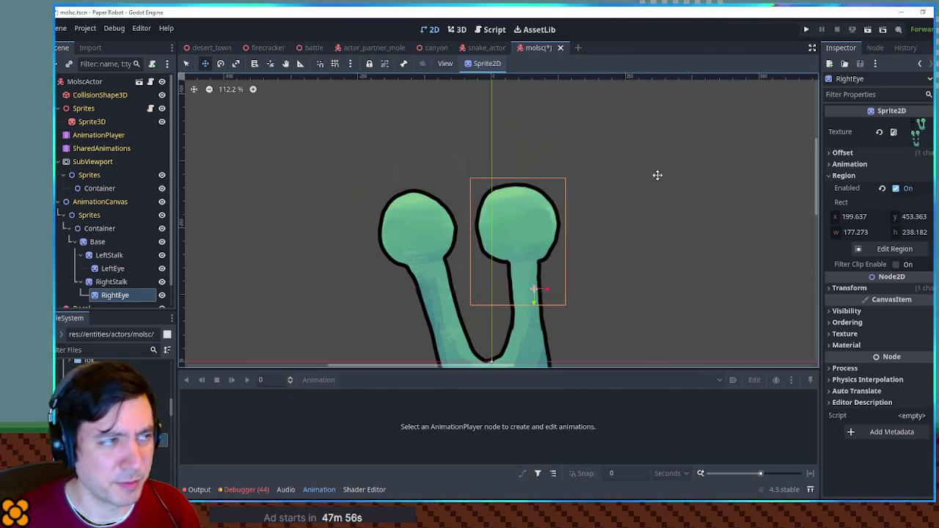
# Place RightEye's pivot at the right stalk's joint, leaving the eye upright
pyautogui.click(274, 63)
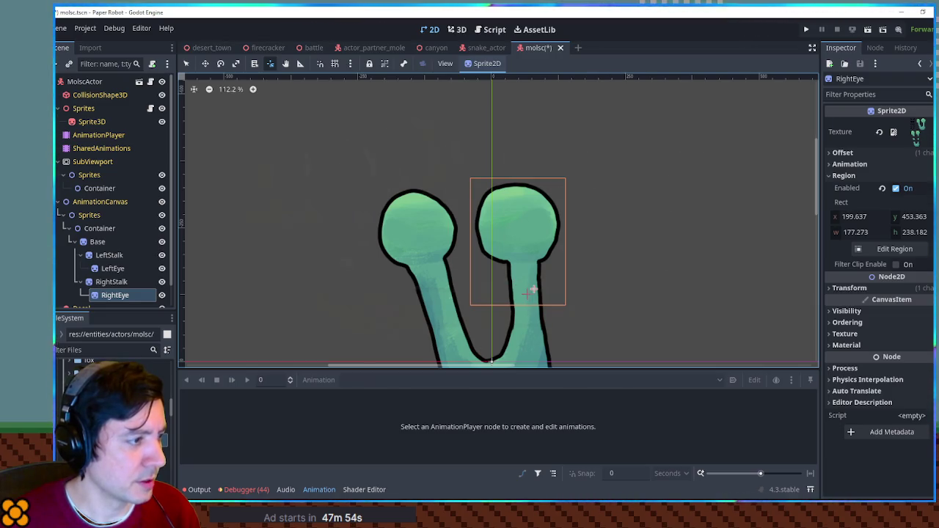
pyautogui.click(524, 294)
pyautogui.press('e')
pyautogui.moveTo(616, 230)
pyautogui.mouseDown()
pyautogui.moveTo(625, 251)
pyautogui.moveTo(605, 222)
pyautogui.mouseUp()
pyautogui.rightClick(605, 222)
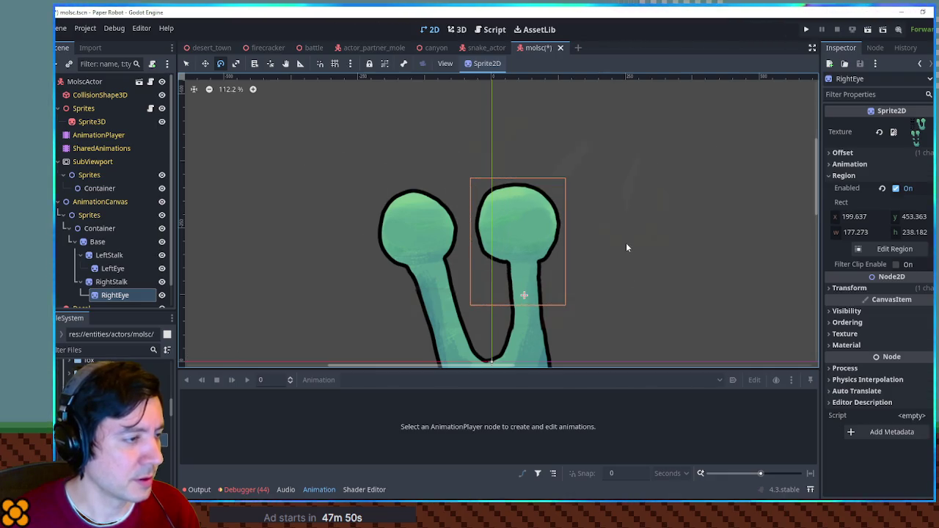
pyautogui.scroll(-1, 625, 245)
pyautogui.moveTo(629, 286); pyautogui.dragTo(612, 216)
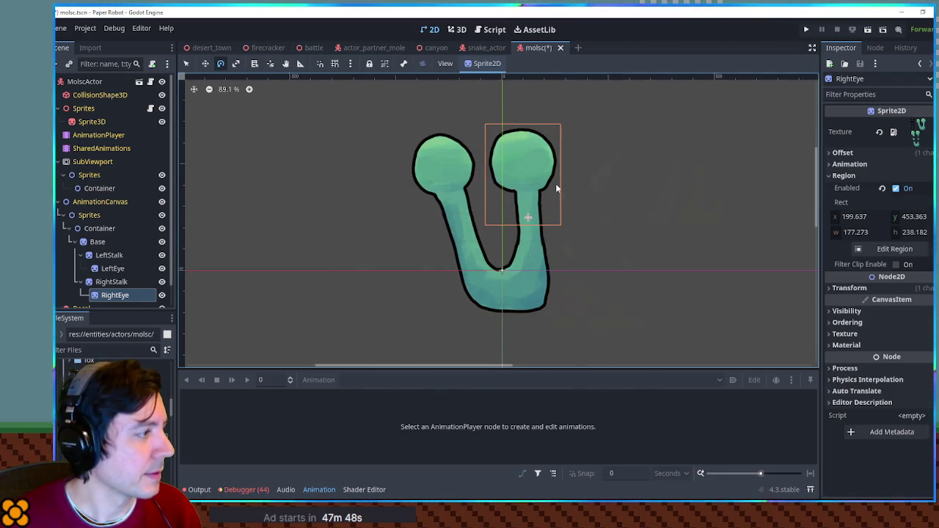
pyautogui.click(118, 269)
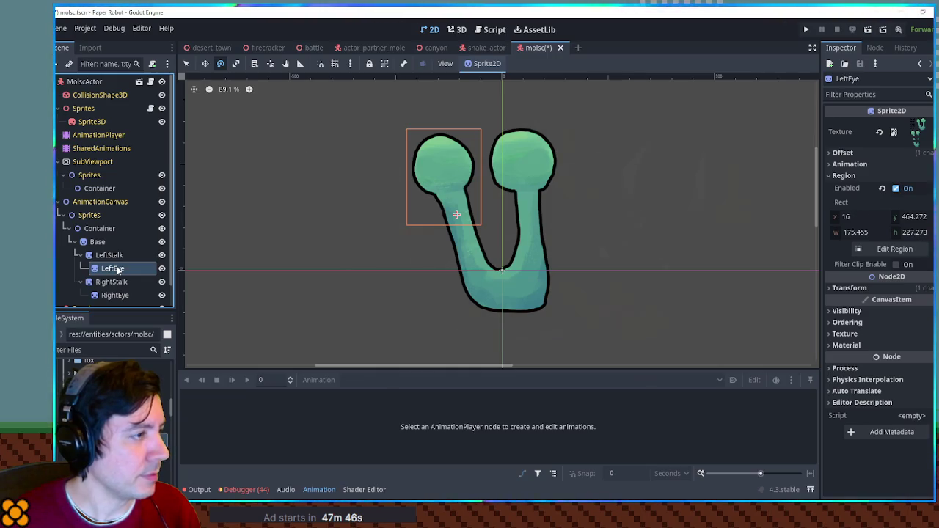
# Duplicate LeftEye and name the copy LeftPupil
pyautogui.hotkey('ctrl', 'd')
pyautogui.press('F2')
pyautogui.write('LeftP')
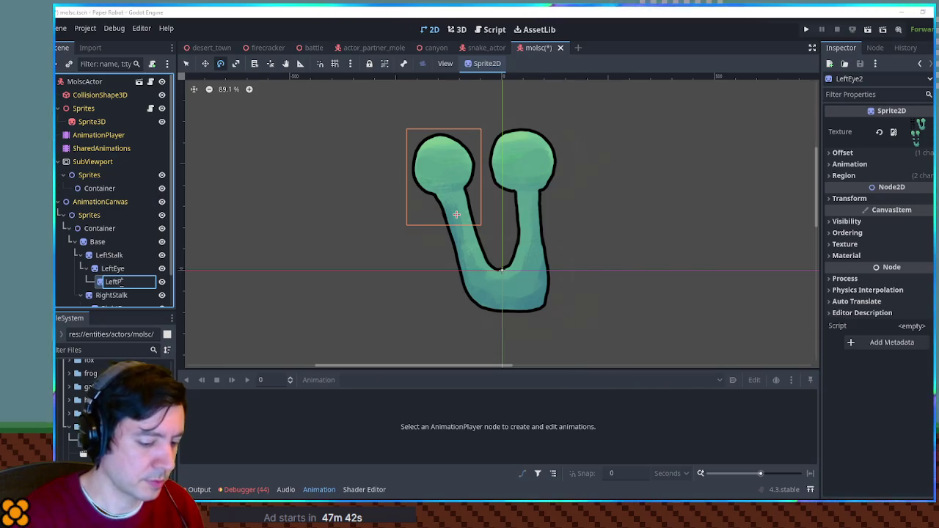
pyautogui.write('upil')
pyautogui.press('Return')
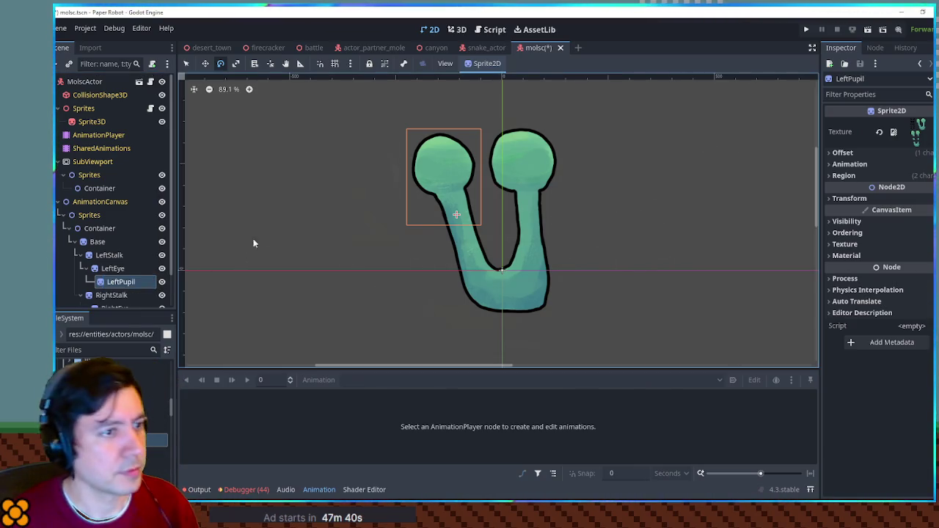
# Crop LeftPupil to a single pupil shape and place it inside the left eye head
pyautogui.click(844, 176)
pyautogui.click(866, 249)
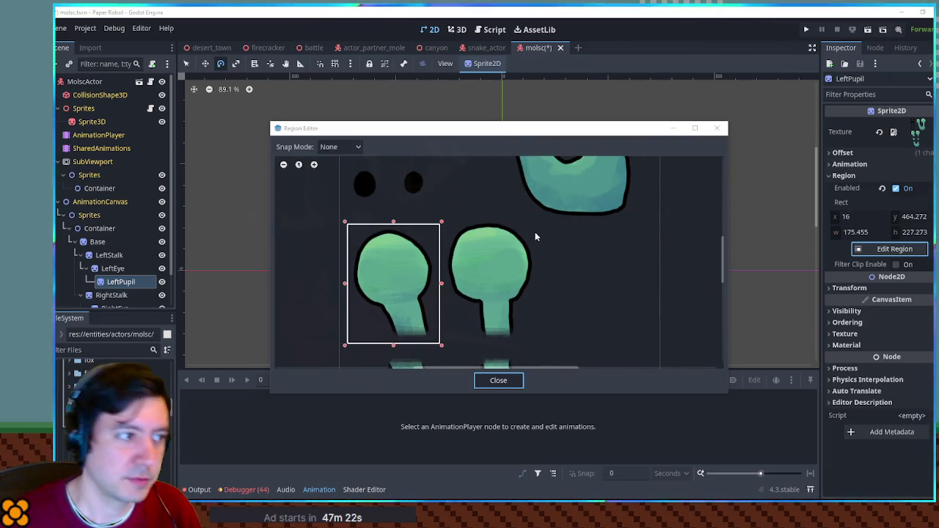
pyautogui.hscroll(-5, 477, 279)
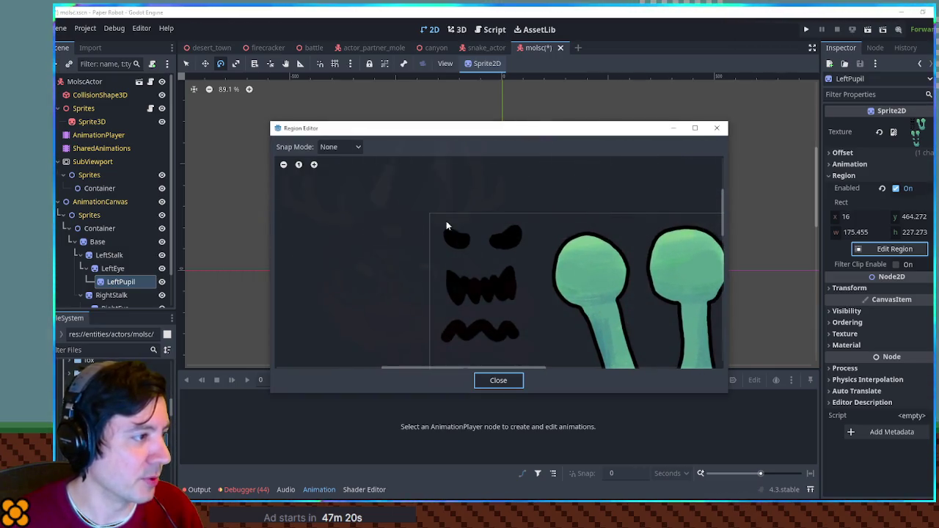
pyautogui.moveTo(455, 238); pyautogui.dragTo(481, 262)
pyautogui.click(509, 383)
pyautogui.press('w')
pyautogui.moveTo(452, 184); pyautogui.dragTo(434, 172)
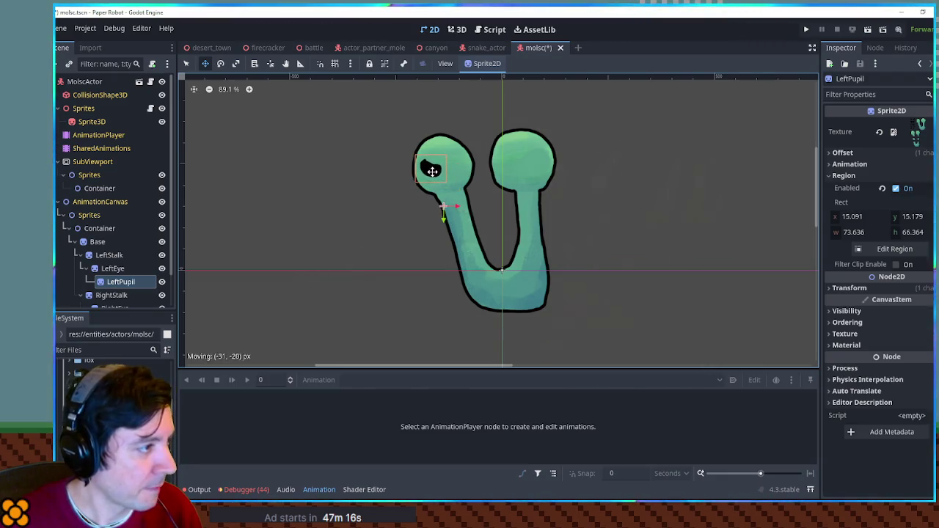
pyautogui.scroll(-2, 108, 257)
# Copy LeftPupil under RightEye as RightPupil
pyautogui.hotkey('ctrl', 'c')
pyautogui.click(112, 273)
pyautogui.hotkey('ctrl', 'v')
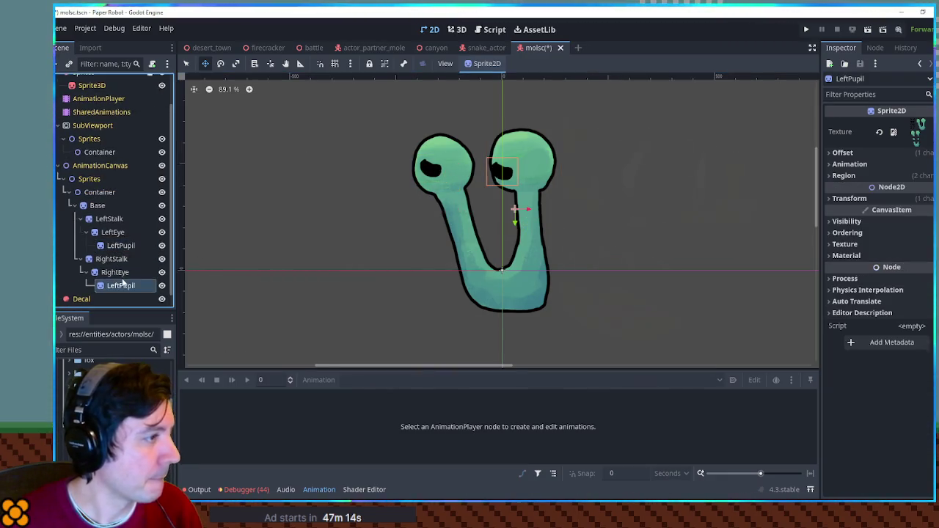
pyautogui.doubleClick(143, 286)
pyautogui.write('Righ')
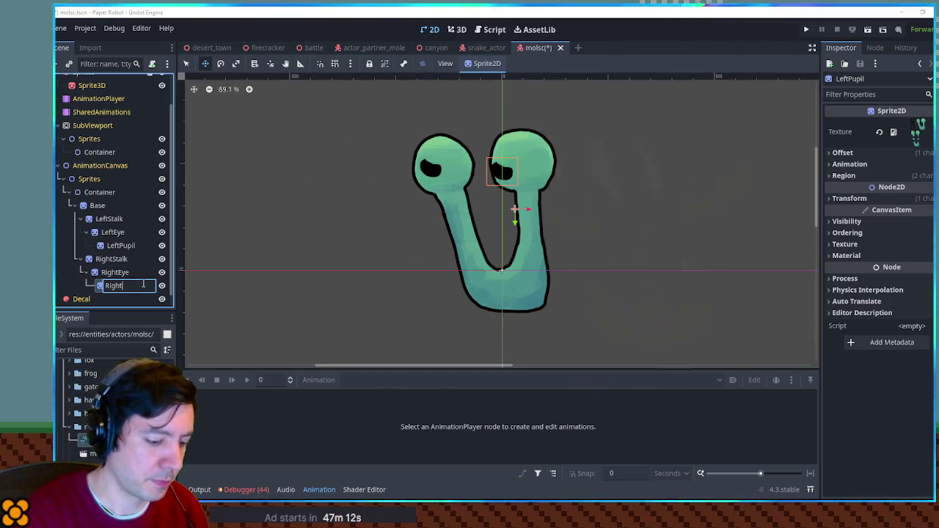
pyautogui.press('Return')
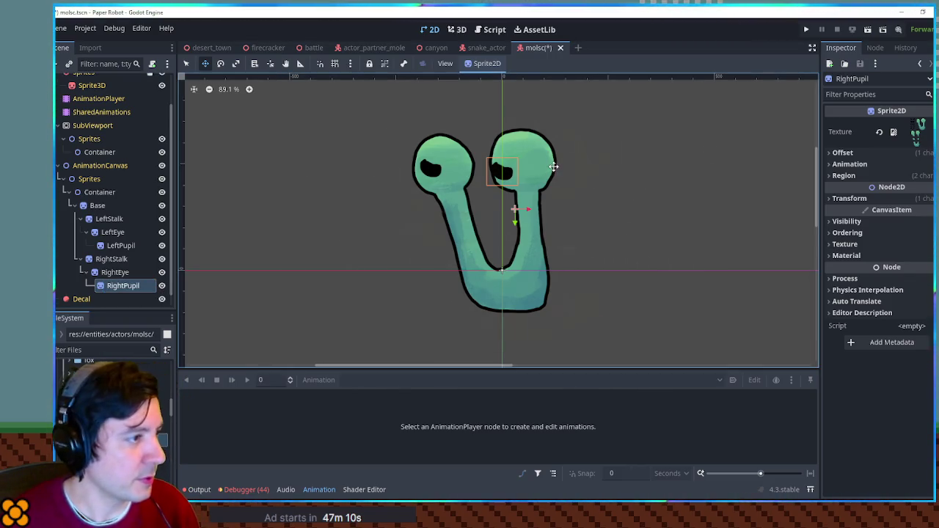
# Crop RightPupil to the second pupil shape and move it onto the right eye head
pyautogui.click(881, 175)
pyautogui.click(914, 249)
pyautogui.scroll(-3, 455, 235)
pyautogui.moveTo(426, 188)
pyautogui.mouseDown()
pyautogui.moveTo(466, 201)
pyautogui.moveTo(475, 192)
pyautogui.mouseUp()
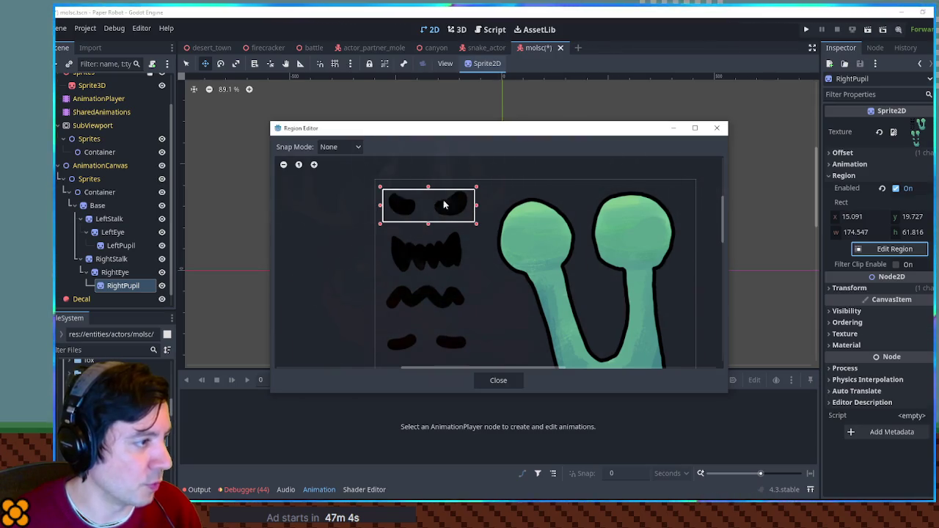
pyautogui.moveTo(381, 207); pyautogui.dragTo(423, 210)
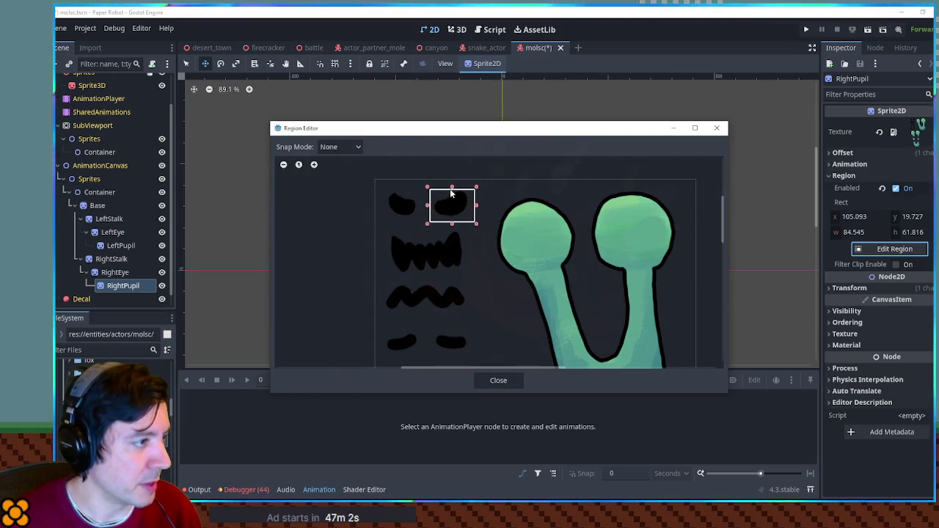
pyautogui.click(499, 381)
pyautogui.moveTo(486, 173); pyautogui.dragTo(536, 168)
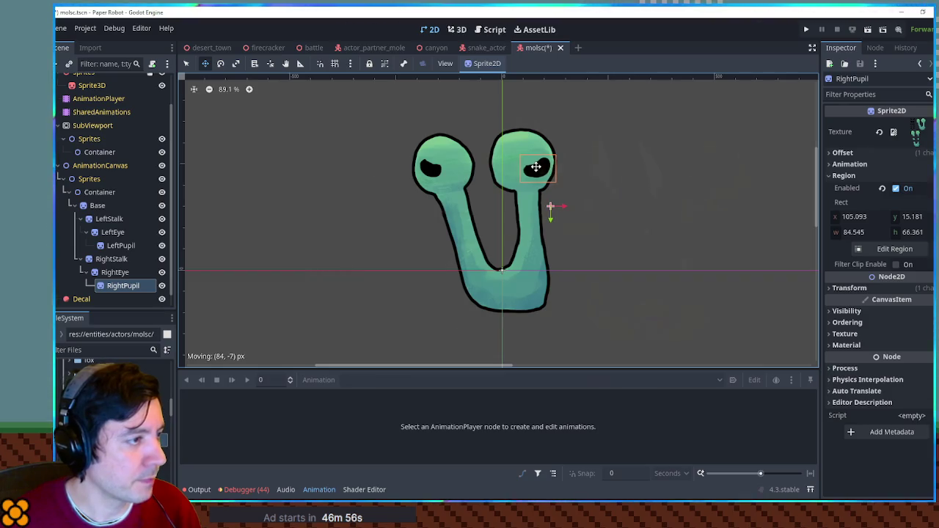
# Nudge the left pupil slightly down-left and compare it with RightPupil's placement
pyautogui.click(120, 245)
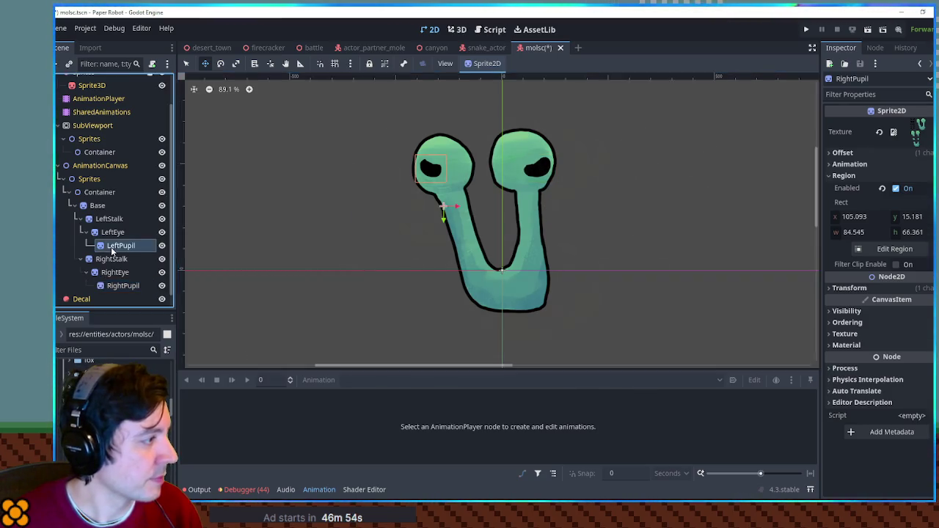
pyautogui.moveTo(443, 175); pyautogui.dragTo(436, 178)
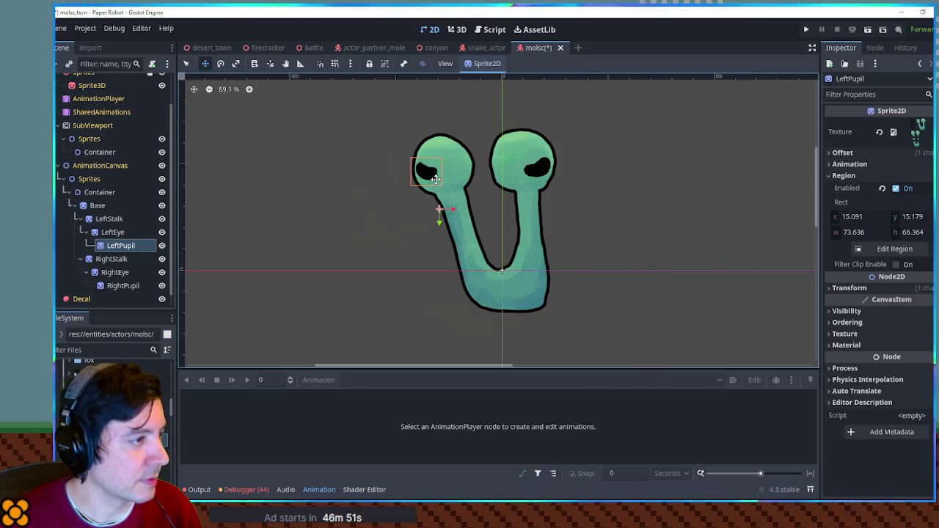
pyautogui.click(118, 286)
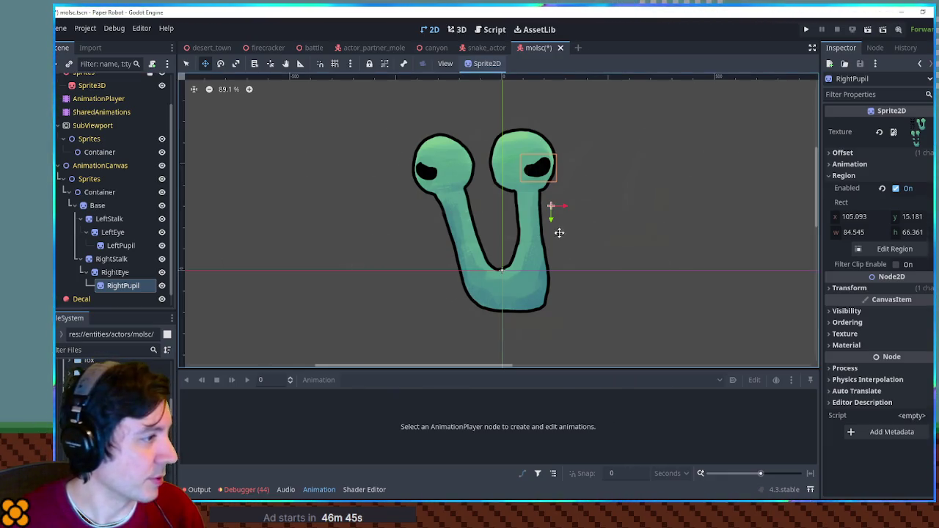
pyautogui.scroll(-2, 401, 182)
pyautogui.scroll(1, 315, 258)
pyautogui.click(98, 205)
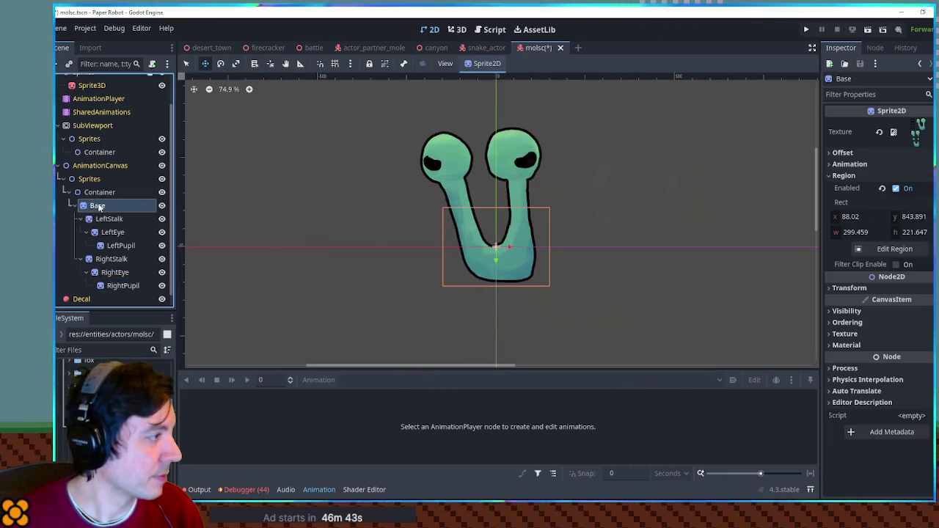
# Paste a pupil copy under Base as 'Mouth', zero its offset, and place it on the body
pyautogui.hotkey('ctrl', 'v')
pyautogui.press('F2')
pyautogui.write('M')
pyautogui.press('Return')
pyautogui.moveTo(478, 206); pyautogui.dragTo(498, 260)
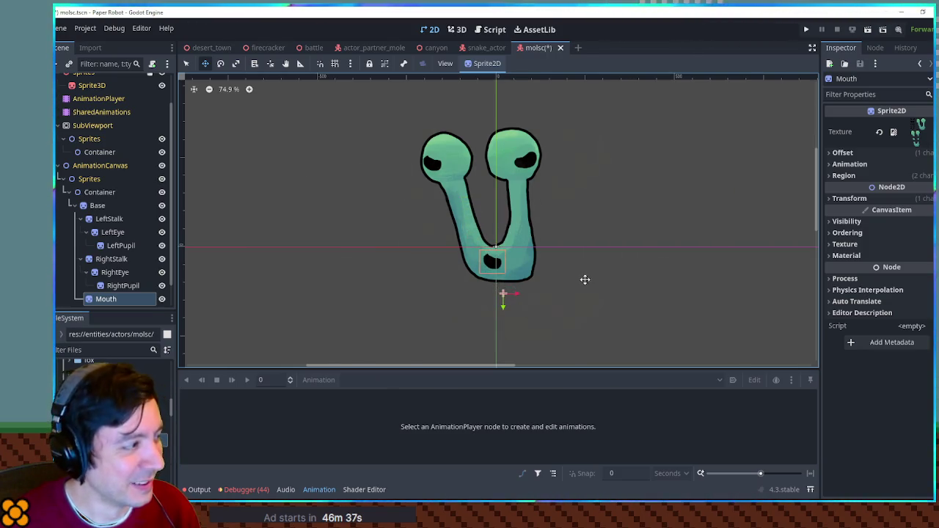
pyautogui.click(844, 153)
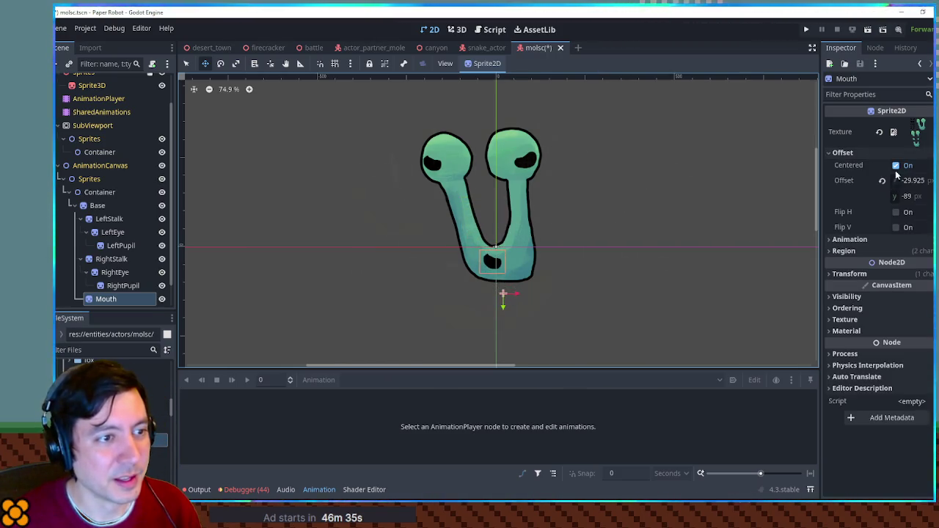
pyautogui.click(883, 180)
pyautogui.moveTo(504, 295)
pyautogui.mouseDown()
pyautogui.moveTo(497, 265)
pyautogui.moveTo(493, 271)
pyautogui.mouseUp()
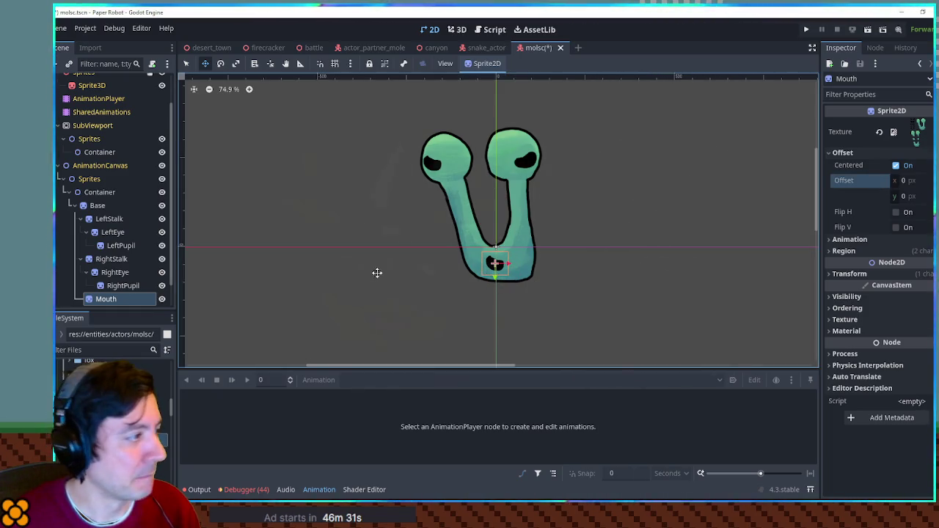
# Zero the offsets of LeftPupil and RightPupil and move each back onto its eye
pyautogui.click(122, 245)
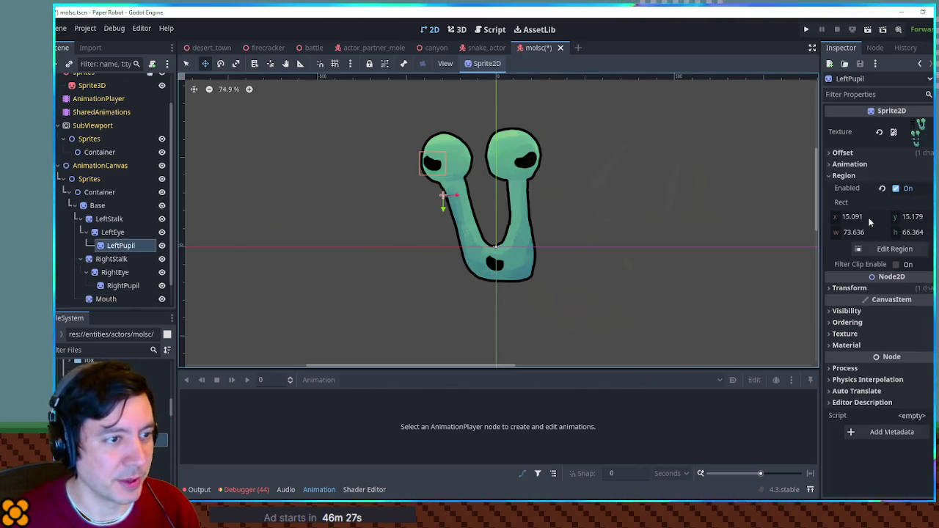
pyautogui.click(843, 153)
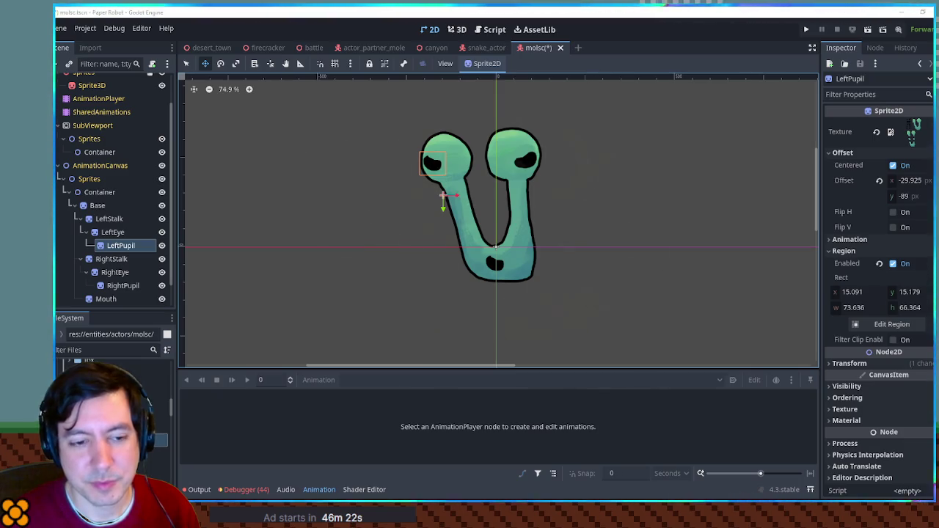
pyautogui.click(880, 181)
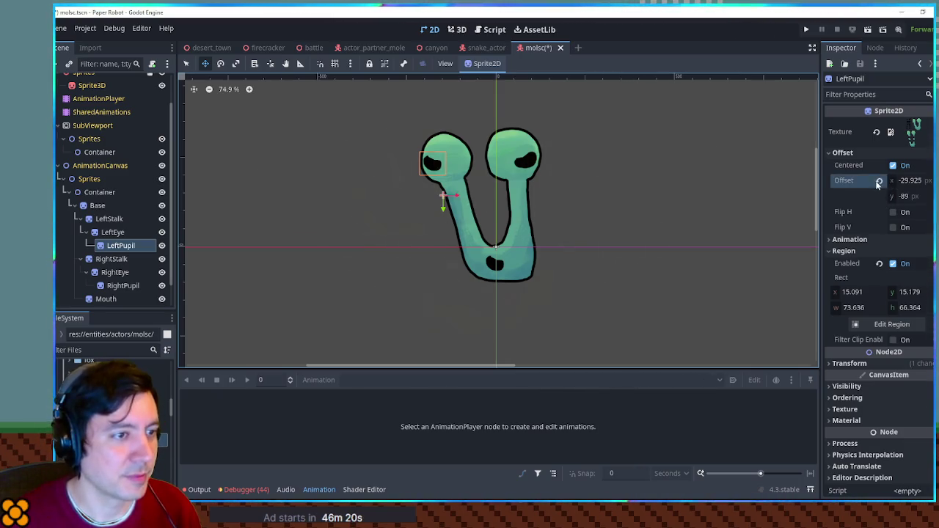
pyautogui.moveTo(446, 189); pyautogui.dragTo(440, 156)
pyautogui.click(123, 285)
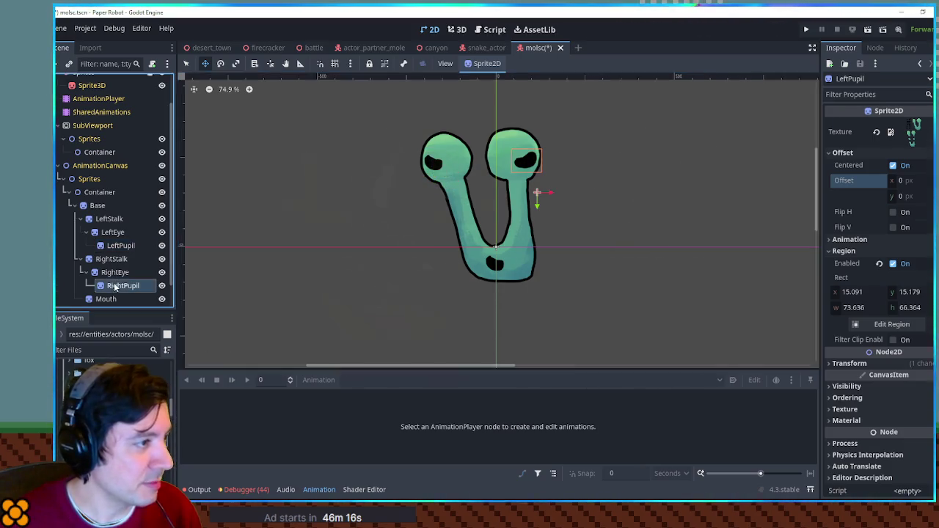
pyautogui.click(850, 152)
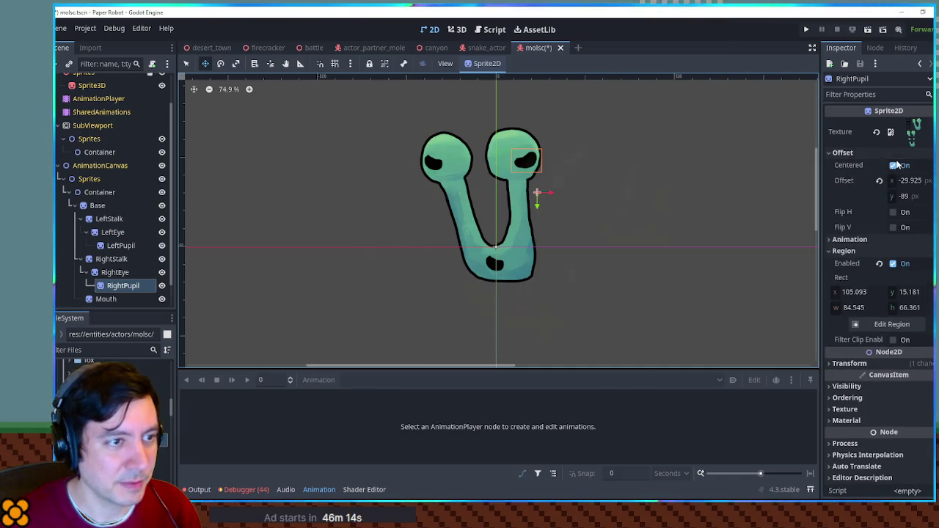
pyautogui.click(879, 181)
pyautogui.moveTo(533, 191); pyautogui.dragTo(523, 159)
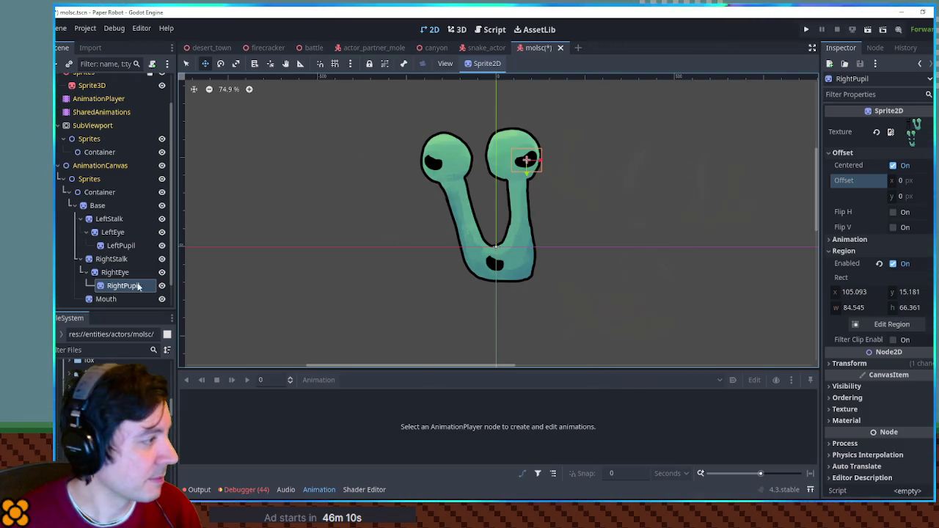
# Redraw the Mouth's texture region around the toothy grin and nudge it into place
pyautogui.click(117, 299)
pyautogui.click(858, 251)
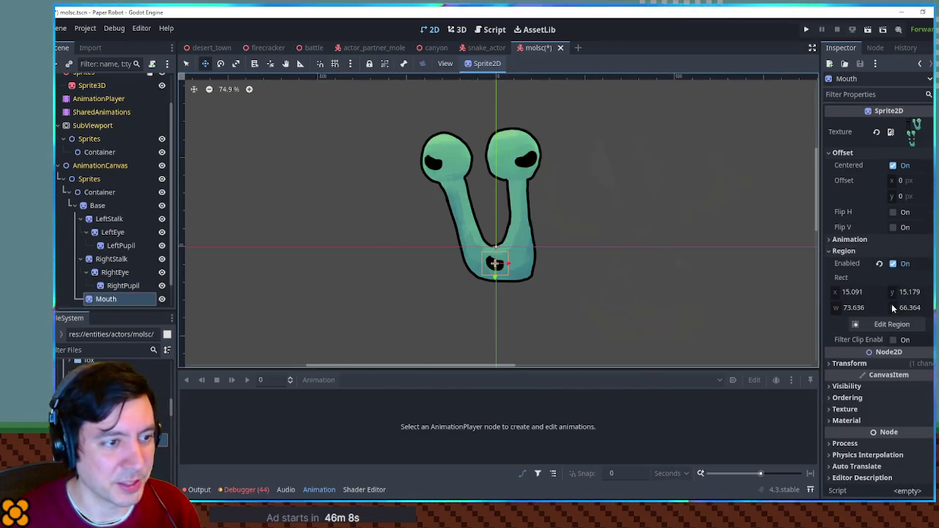
pyautogui.click(892, 325)
pyautogui.scroll(5, 514, 257)
pyautogui.hscroll(-5, 514, 257)
pyautogui.moveTo(507, 162); pyautogui.dragTo(545, 244)
pyautogui.moveTo(555, 252); pyautogui.dragTo(558, 254)
pyautogui.moveTo(513, 211); pyautogui.dragTo(514, 212)
pyautogui.click(499, 380)
pyautogui.moveTo(502, 268); pyautogui.dragTo(505, 262)
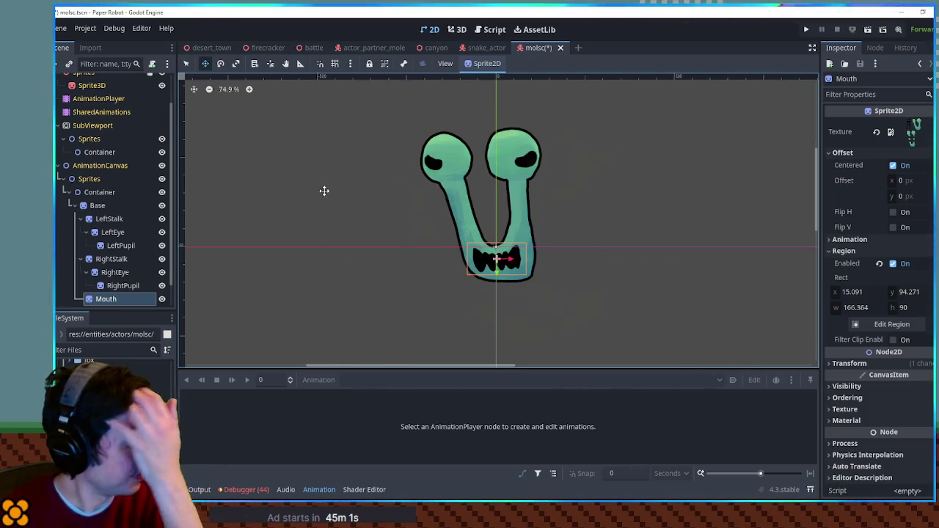
pyautogui.scroll(2, 507, 202)
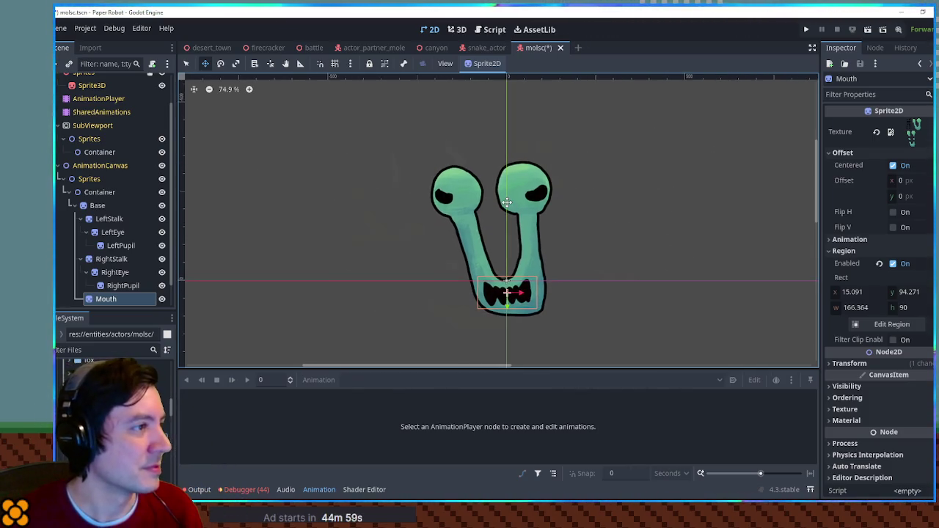
# Save, then reparent Base under the SubViewport's Sprites Container
pyautogui.hotkey('ctrl', 's')
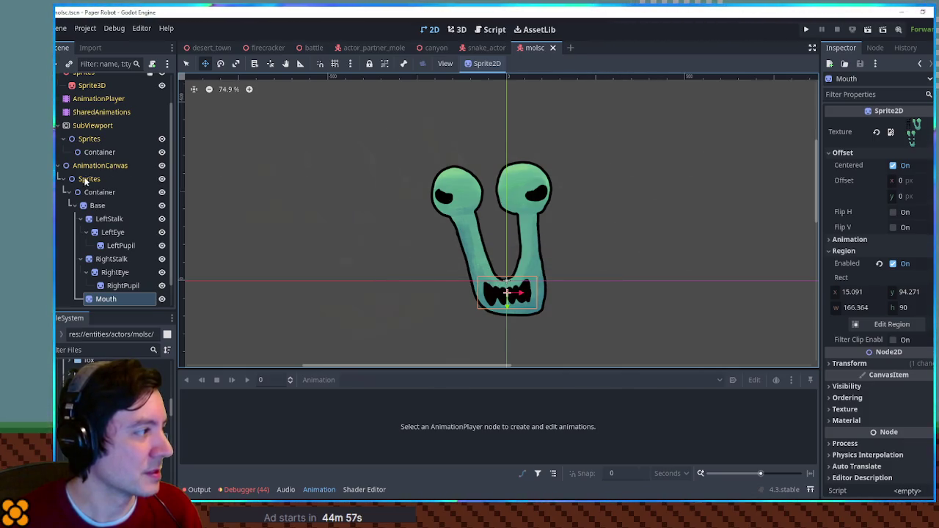
pyautogui.click(99, 206)
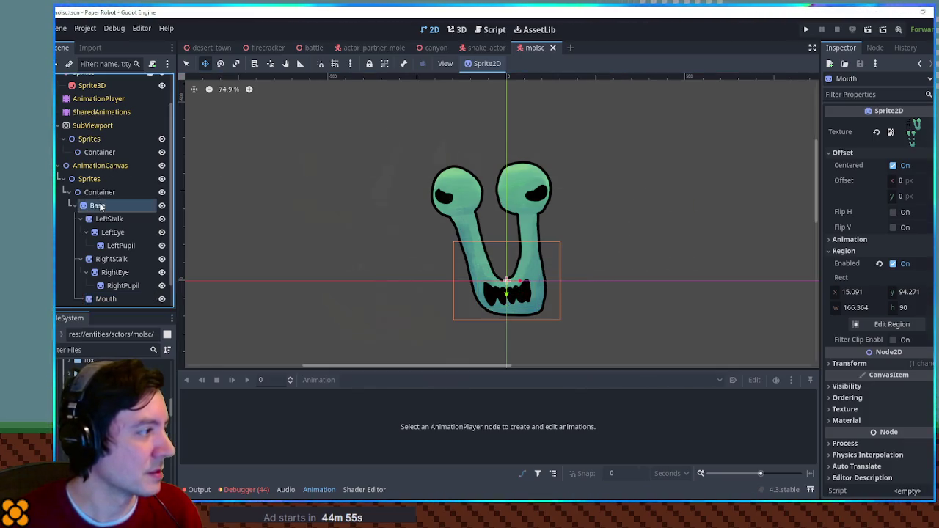
pyautogui.moveTo(101, 206); pyautogui.dragTo(99, 154)
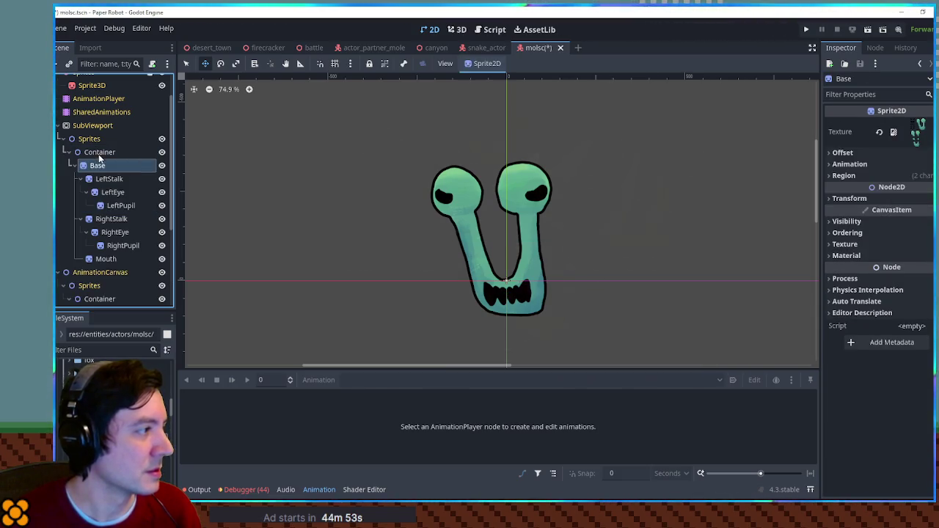
# In the 3D view, inspect the rendered snail and select the Sprite3D that displays it
pyautogui.click(457, 29)
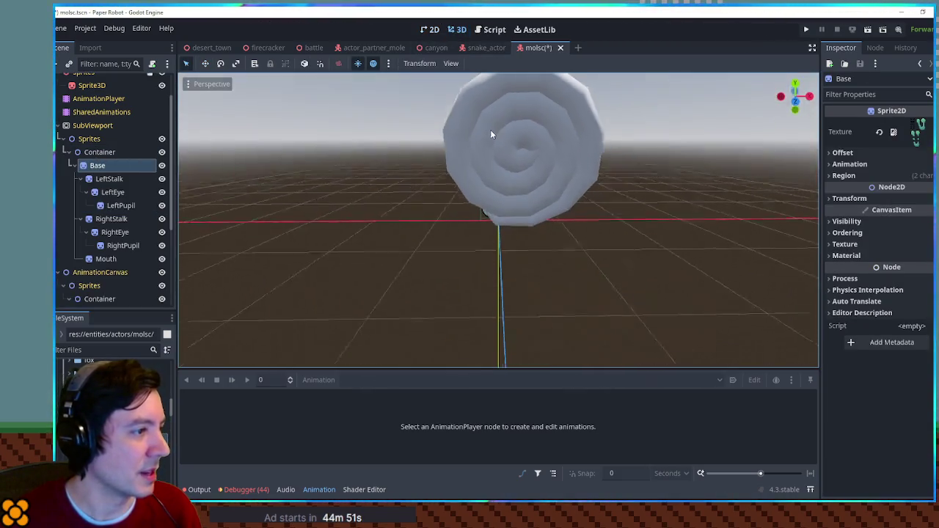
pyautogui.click(92, 126)
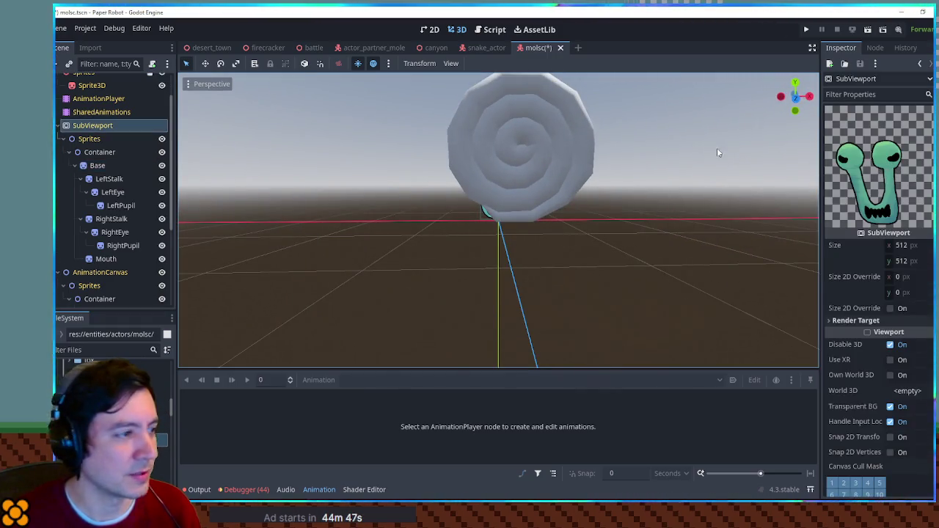
pyautogui.scroll(1, 478, 126)
pyautogui.scroll(-3, 112, 292)
pyautogui.scroll(-3, 111, 292)
pyautogui.scroll(3, 453, 228)
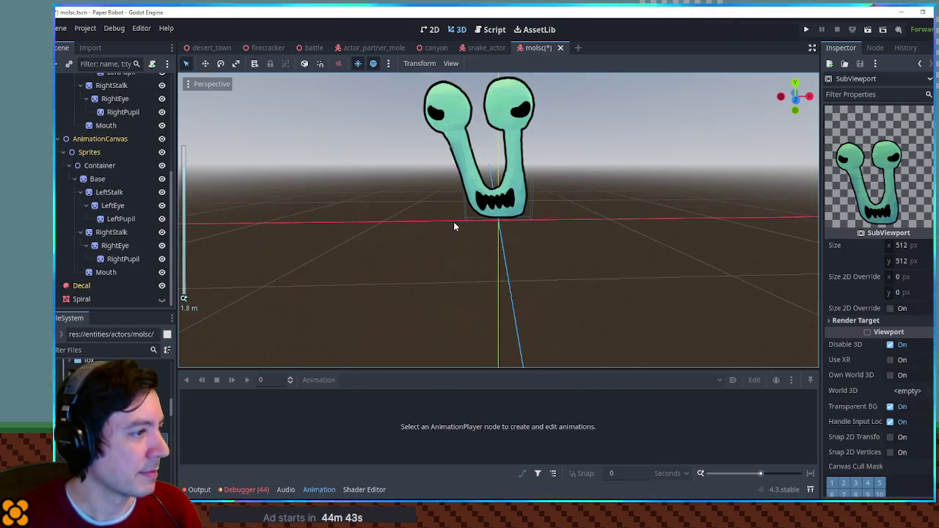
pyautogui.moveTo(443, 213); pyautogui.dragTo(471, 263)
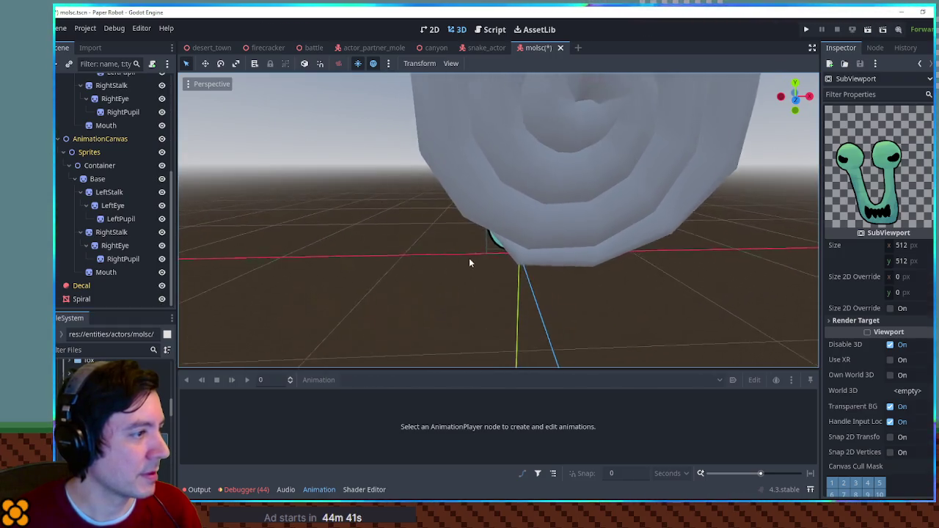
pyautogui.scroll(5, 152, 184)
pyautogui.click(98, 149)
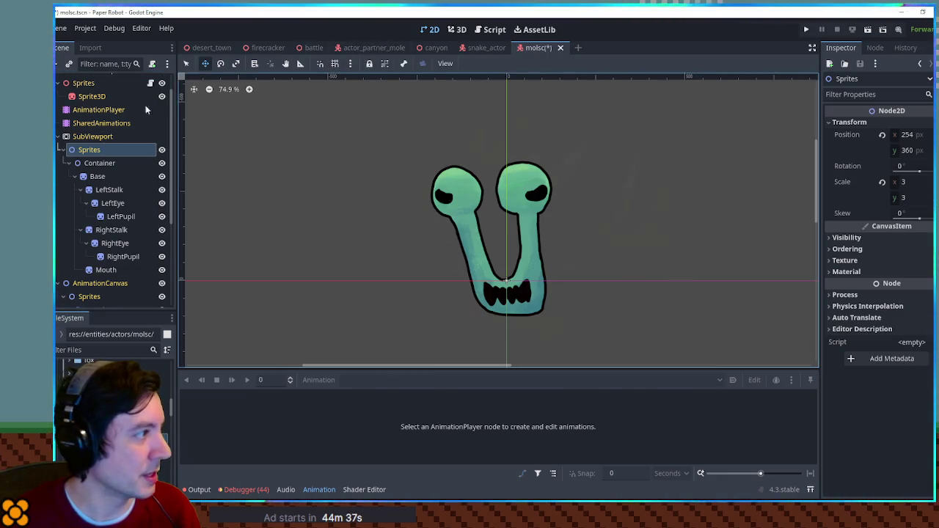
pyautogui.scroll(1, 154, 107)
pyautogui.click(116, 122)
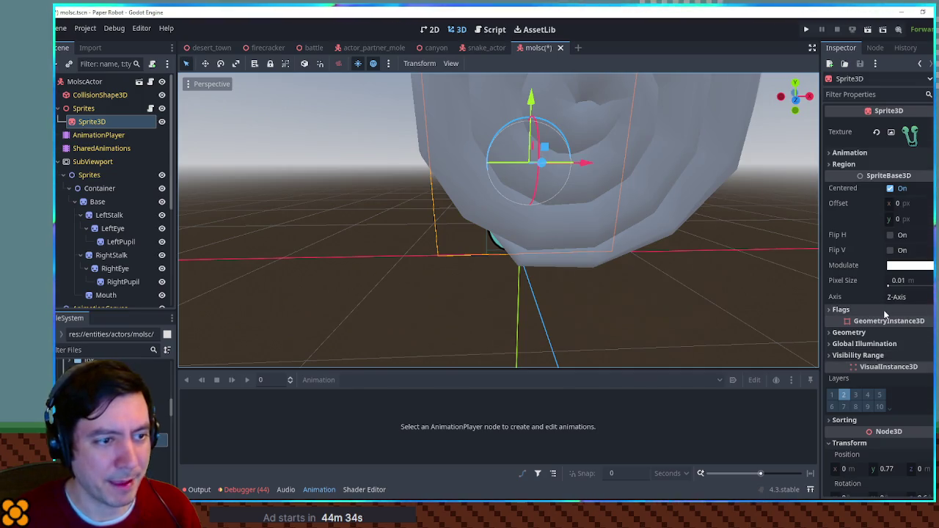
pyautogui.scroll(-4, 874, 327)
pyautogui.scroll(-1, 872, 385)
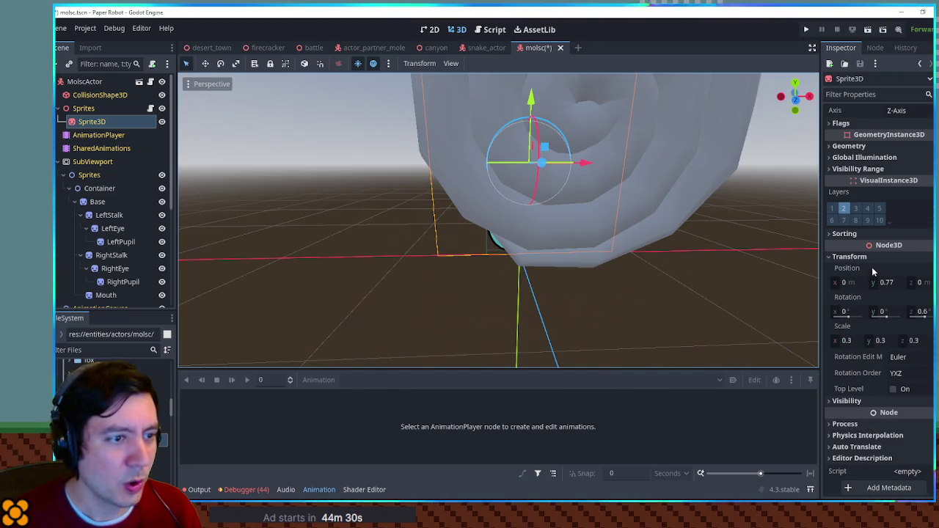
pyautogui.click(844, 233)
pyautogui.click(909, 246)
pyautogui.write('0.81')
pyautogui.moveTo(908, 247); pyautogui.dragTo(908, 250)
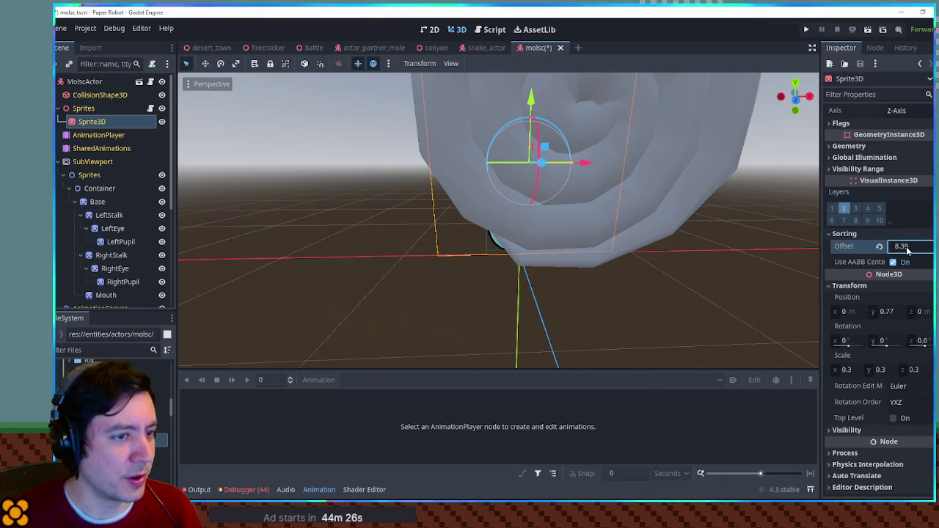
pyautogui.click(892, 262)
pyautogui.click(891, 262)
pyautogui.click(908, 246)
pyautogui.write('-0.43')
pyautogui.write('0.875')
pyautogui.write('17.24')
pyautogui.moveTo(311, 276)
pyautogui.mouseDown()
pyautogui.moveTo(348, 269)
pyautogui.moveTo(579, 274)
pyautogui.mouseUp()
pyautogui.click(879, 247)
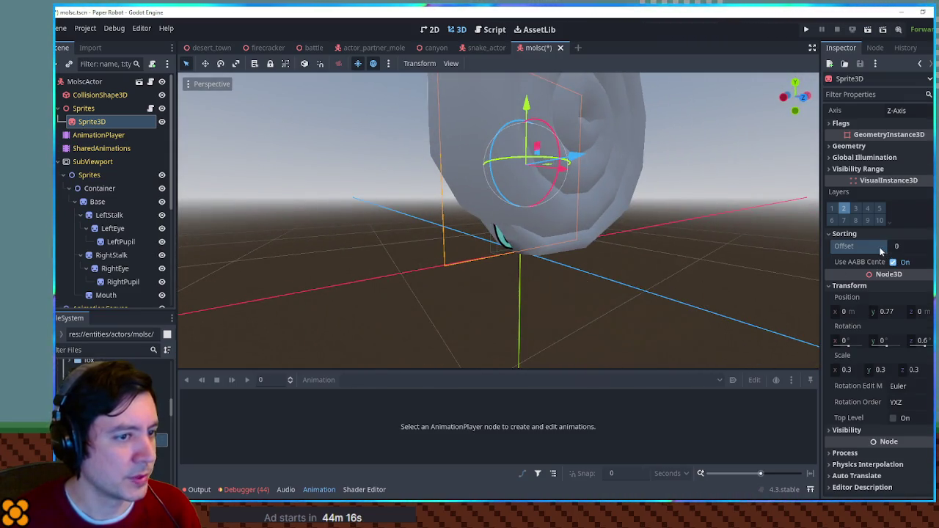
pyautogui.scroll(2, 861, 227)
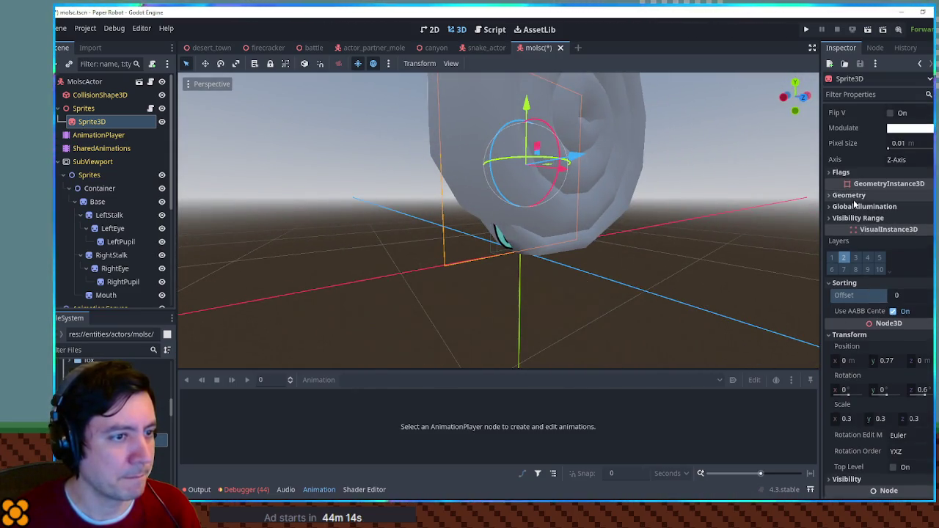
pyautogui.click(870, 170)
pyautogui.moveTo(811, 192); pyautogui.dragTo(695, 196)
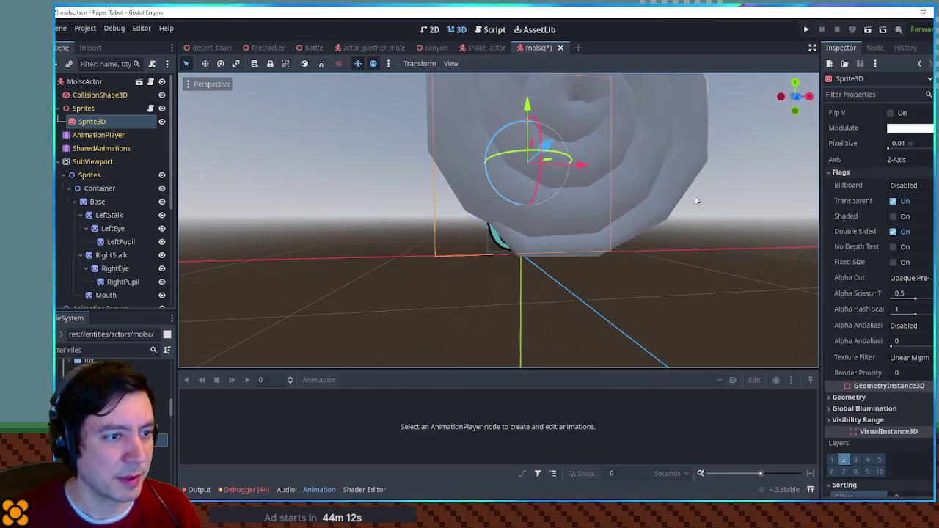
pyautogui.click(893, 246)
pyautogui.moveTo(645, 234)
pyautogui.mouseDown()
pyautogui.moveTo(475, 247)
pyautogui.moveTo(589, 268)
pyautogui.moveTo(579, 233)
pyautogui.moveTo(534, 249)
pyautogui.moveTo(543, 245)
pyautogui.mouseUp()
pyautogui.hotkey('ctrl', 'z')
pyautogui.moveTo(610, 222)
pyautogui.mouseDown()
pyautogui.moveTo(642, 280)
pyautogui.moveTo(725, 264)
pyautogui.moveTo(713, 237)
pyautogui.moveTo(610, 249)
pyautogui.mouseUp()
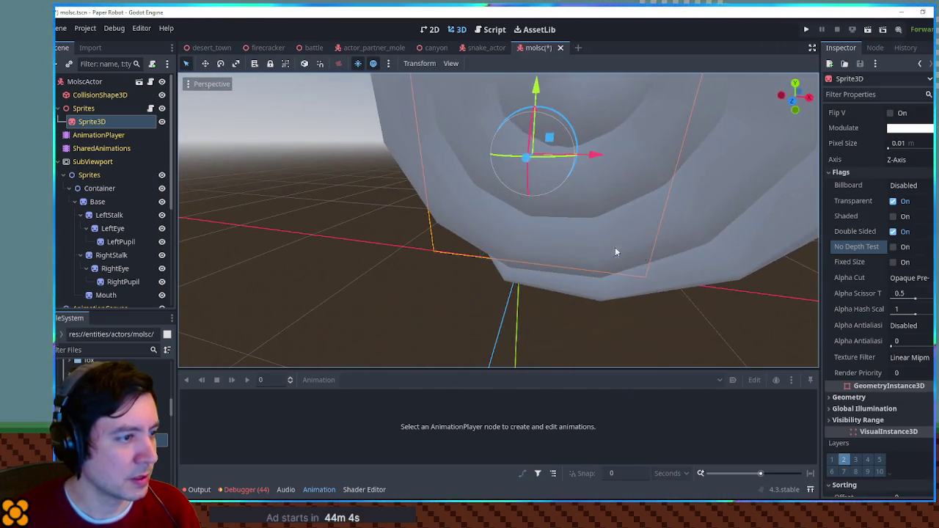
pyautogui.click(681, 250)
pyautogui.moveTo(635, 191)
pyautogui.mouseDown()
pyautogui.moveTo(549, 216)
pyautogui.moveTo(650, 203)
pyautogui.mouseUp()
pyautogui.scroll(-3, 649, 203)
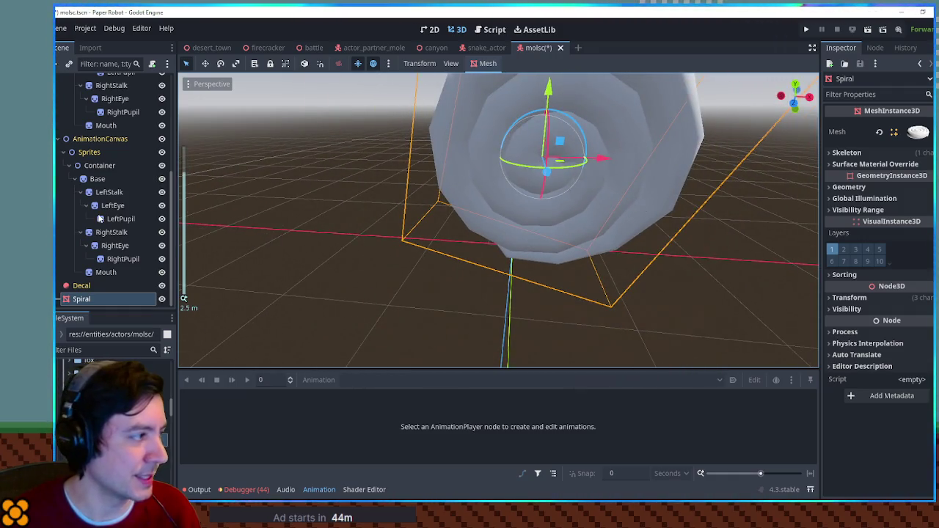
# Move the Spiral back in depth and sideways so it sits behind the snail
pyautogui.scroll(3, 104, 220)
pyautogui.moveTo(513, 209)
pyautogui.mouseDown()
pyautogui.moveTo(542, 205)
pyautogui.moveTo(439, 212)
pyautogui.moveTo(491, 188)
pyautogui.moveTo(461, 208)
pyautogui.moveTo(653, 161)
pyautogui.moveTo(628, 161)
pyautogui.mouseUp()
pyautogui.moveTo(595, 196)
pyautogui.mouseDown()
pyautogui.moveTo(619, 170)
pyautogui.moveTo(588, 219)
pyautogui.moveTo(598, 190)
pyautogui.moveTo(616, 228)
pyautogui.moveTo(546, 233)
pyautogui.mouseUp()
pyautogui.scroll(-3, 596, 194)
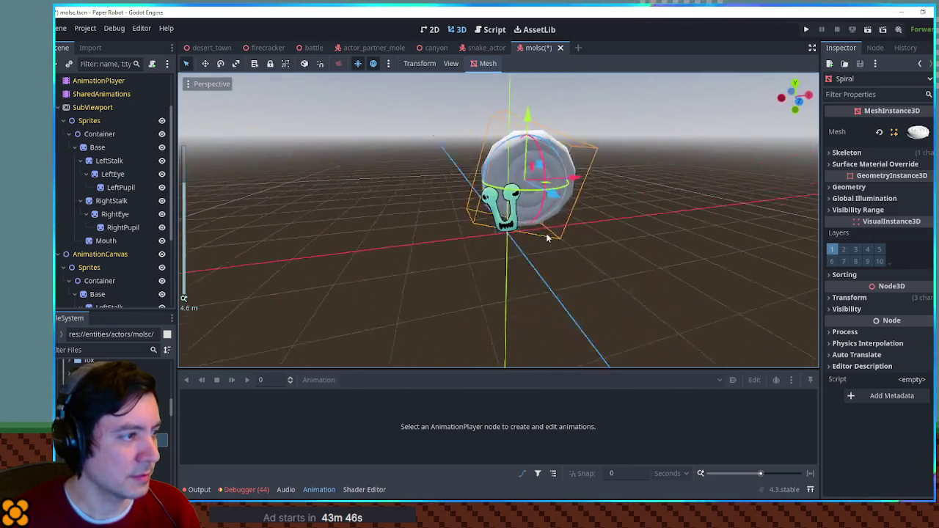
pyautogui.scroll(5, 546, 233)
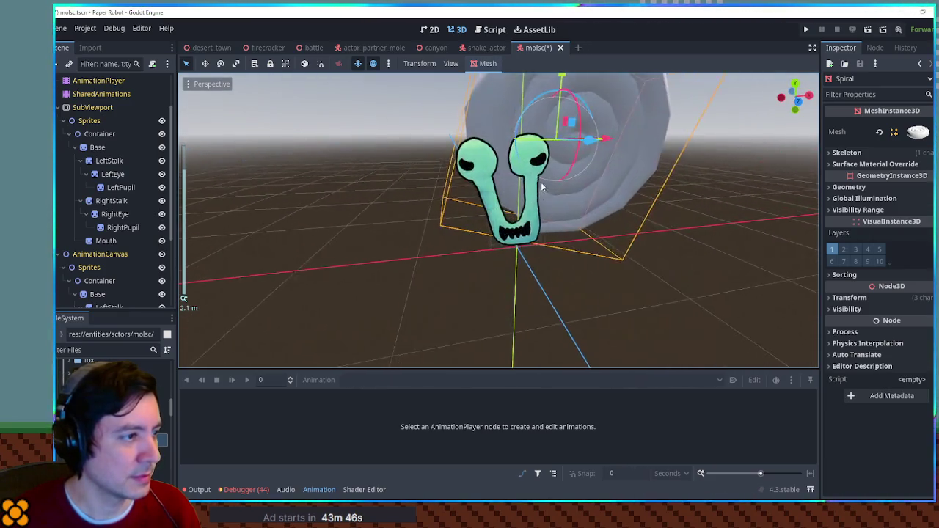
pyautogui.moveTo(541, 182); pyautogui.dragTo(541, 212)
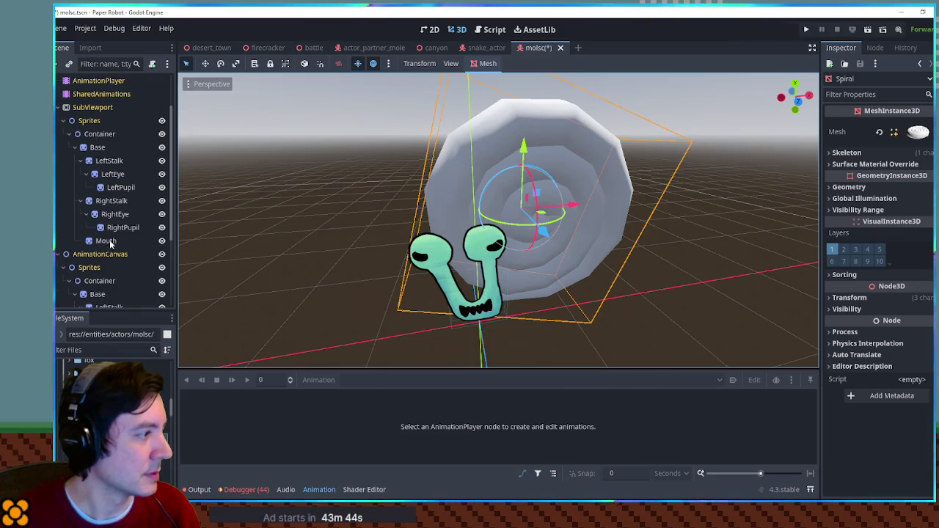
pyautogui.scroll(-3, 110, 220)
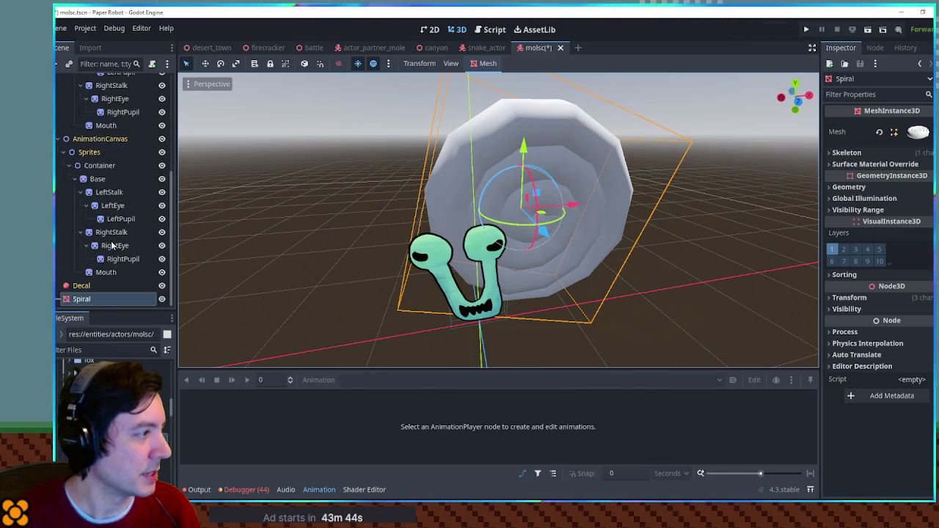
# Find the textured material by filtering 'art gra' and set it as the Spiral's Material Override
pyautogui.click(879, 186)
pyautogui.click(86, 350)
pyautogui.write('art')
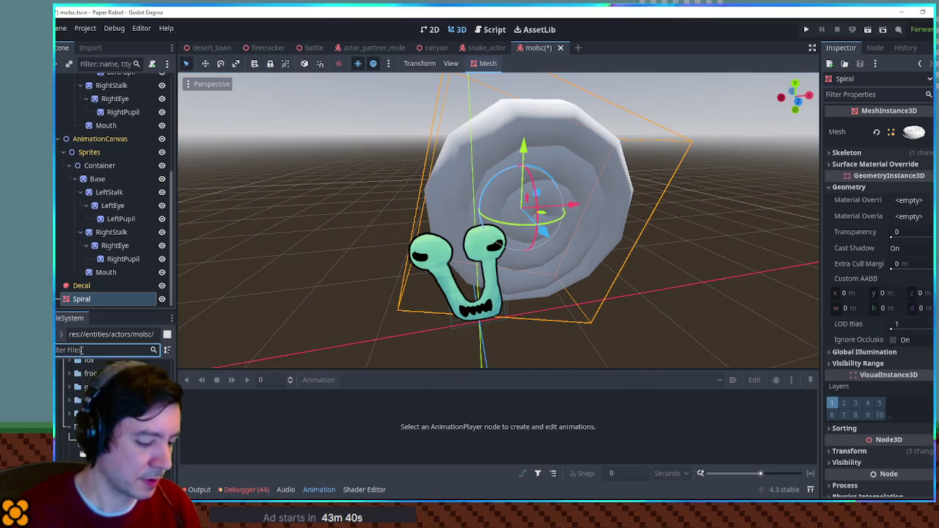
pyautogui.write(' gra')
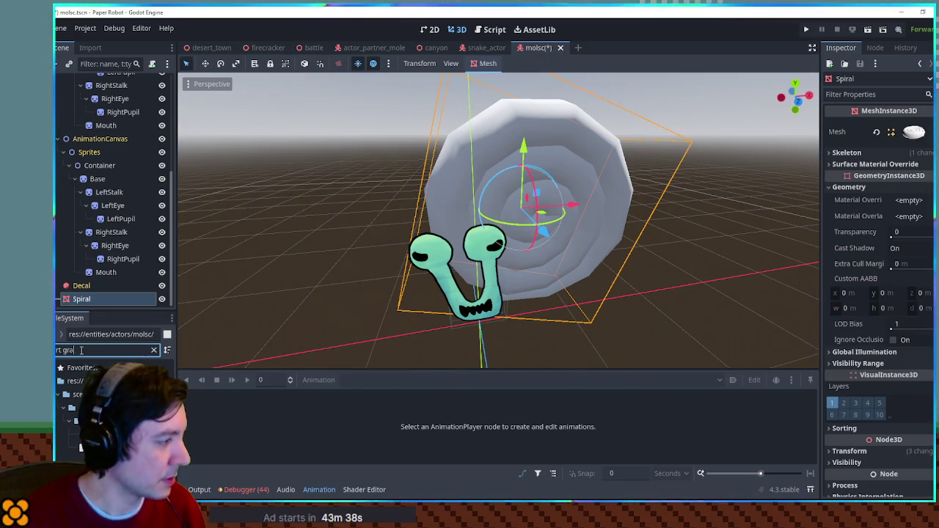
pyautogui.moveTo(88, 432)
pyautogui.mouseDown()
pyautogui.moveTo(929, 209)
pyautogui.moveTo(908, 213)
pyautogui.mouseUp()
pyautogui.moveTo(702, 226)
pyautogui.mouseDown()
pyautogui.moveTo(385, 181)
pyautogui.moveTo(470, 190)
pyautogui.mouseUp()
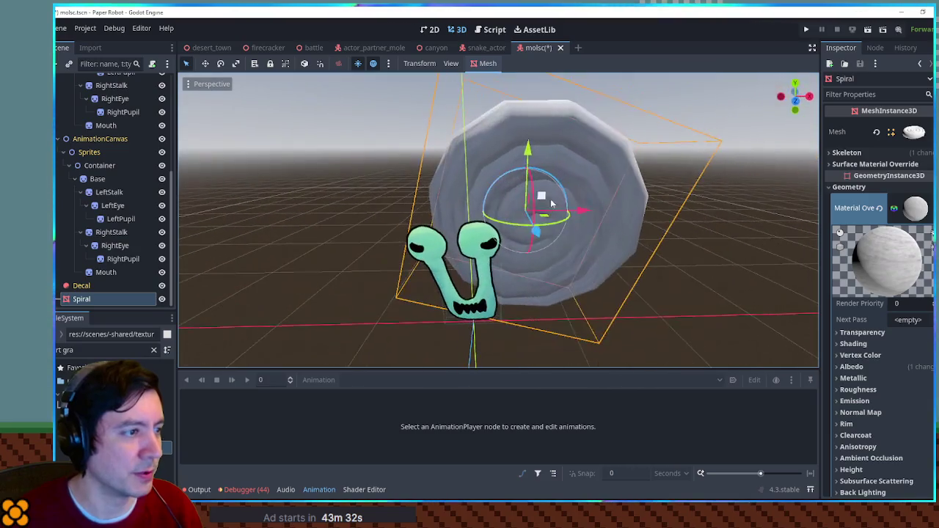
pyautogui.click(851, 367)
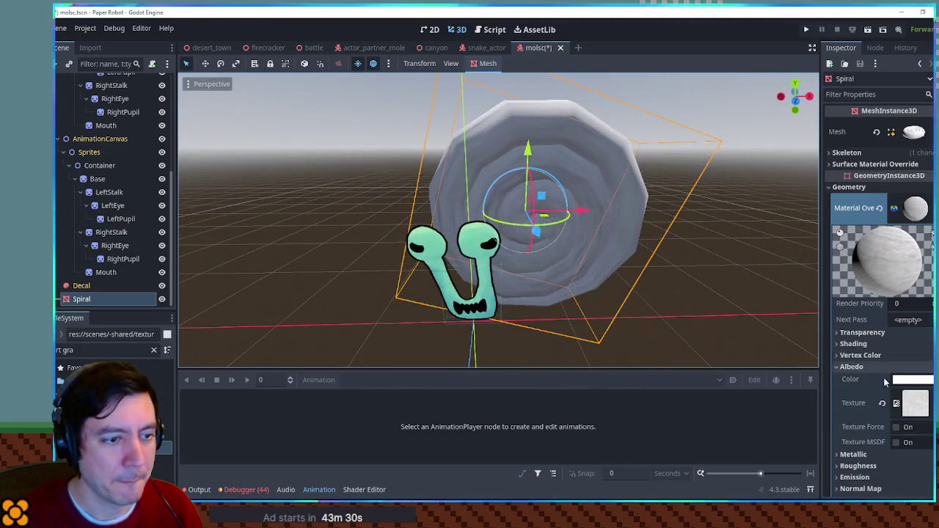
# Tint the shell material's albedo to the olive-brown 948b5c
pyautogui.click(912, 379)
pyautogui.click(862, 281)
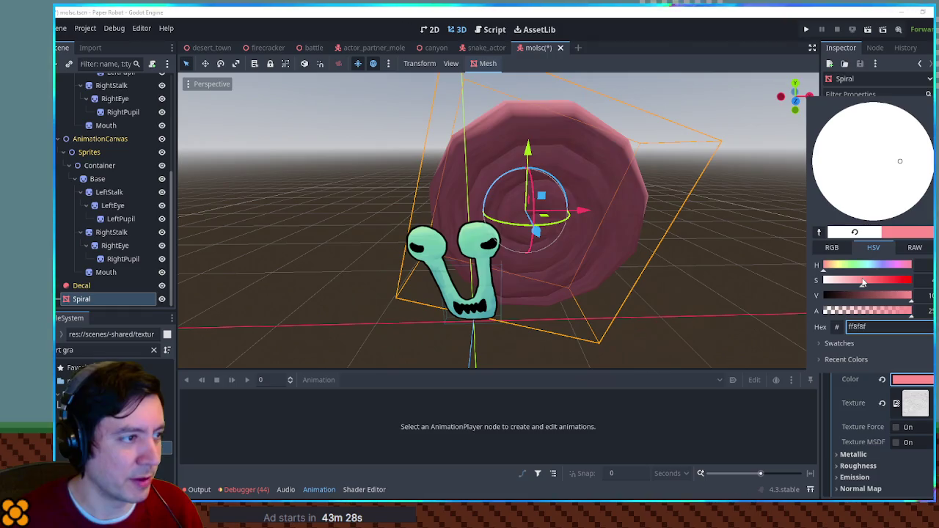
pyautogui.moveTo(862, 282)
pyautogui.mouseDown()
pyautogui.moveTo(877, 285)
pyautogui.moveTo(873, 269)
pyautogui.moveTo(908, 271)
pyautogui.moveTo(831, 272)
pyautogui.moveTo(876, 301)
pyautogui.mouseUp()
pyautogui.click(861, 267)
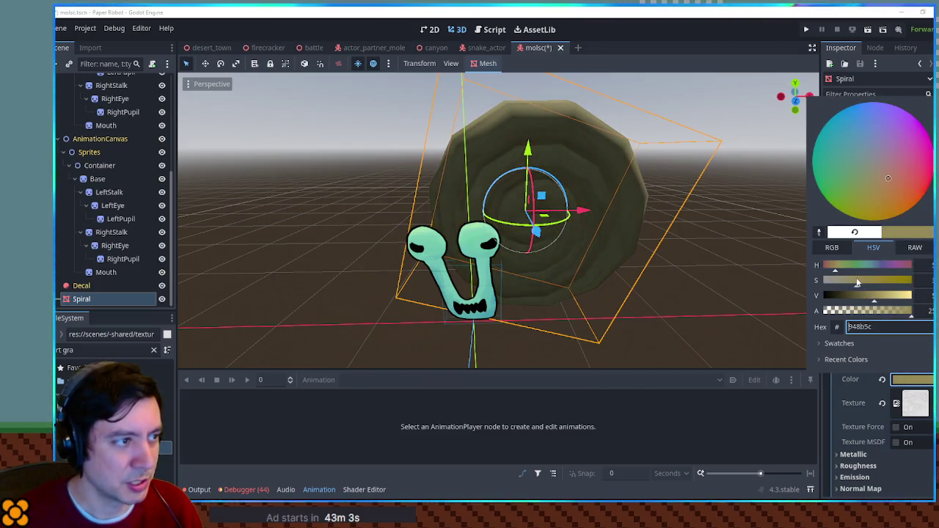
pyautogui.click(688, 268)
# Inspect the tinted shell from new angles and save the scene
pyautogui.moveTo(687, 268)
pyautogui.mouseDown()
pyautogui.moveTo(730, 254)
pyautogui.moveTo(404, 239)
pyautogui.moveTo(335, 251)
pyautogui.moveTo(580, 252)
pyautogui.moveTo(650, 221)
pyautogui.moveTo(650, 190)
pyautogui.moveTo(654, 252)
pyautogui.moveTo(581, 259)
pyautogui.mouseUp()
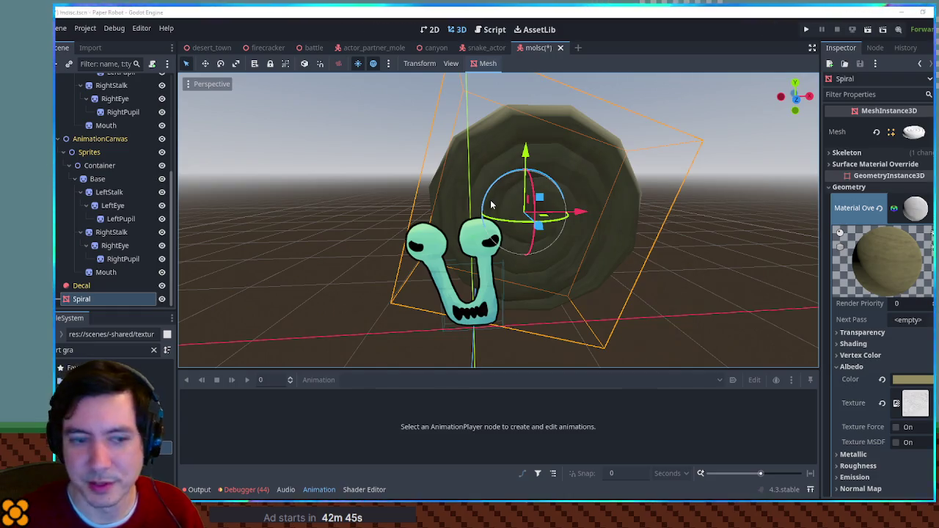
pyautogui.moveTo(492, 205)
pyautogui.mouseDown()
pyautogui.moveTo(572, 212)
pyautogui.moveTo(654, 237)
pyautogui.moveTo(462, 194)
pyautogui.mouseUp()
pyautogui.hotkey('ctrl', 's')
pyautogui.moveTo(610, 218); pyautogui.dragTo(543, 202)
# Move AnimationCanvas to sit just below SubViewport in the molsc scene
pyautogui.scroll(5, 118, 161)
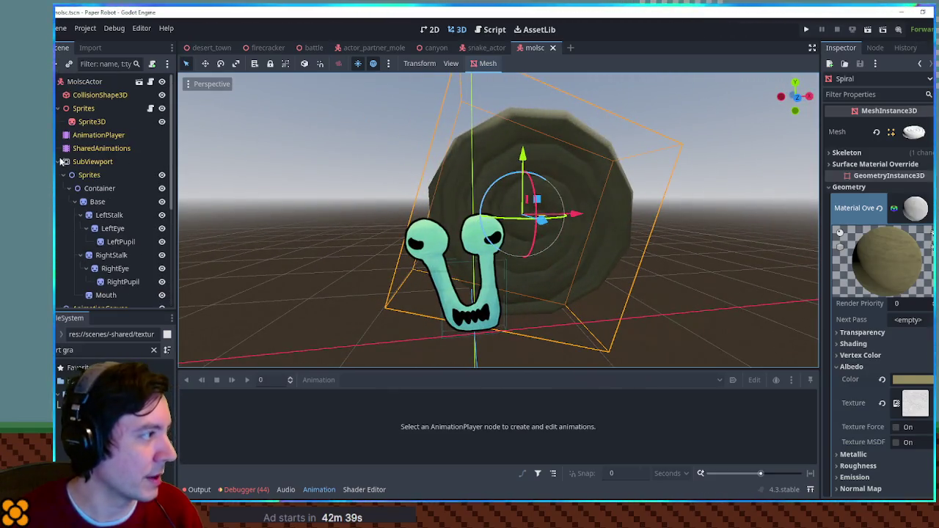
pyautogui.moveTo(62, 161); pyautogui.dragTo(63, 163)
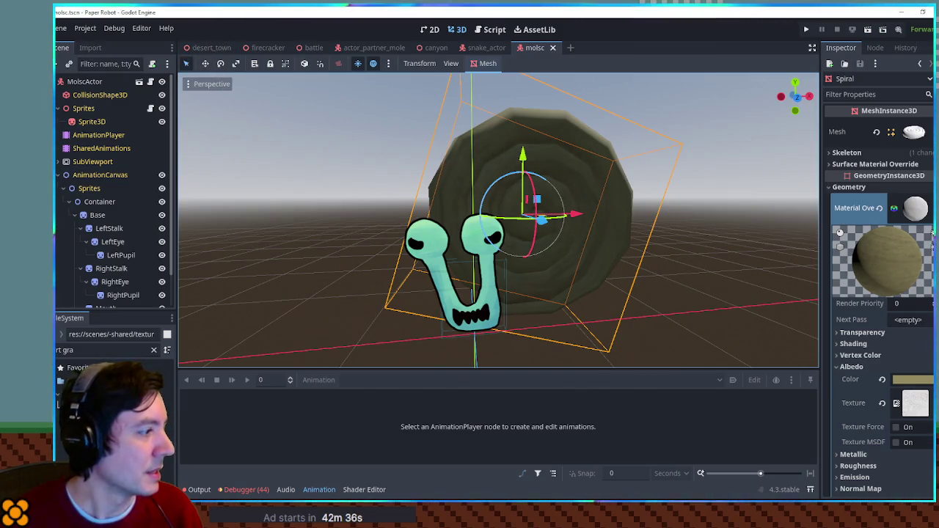
pyautogui.click(95, 352)
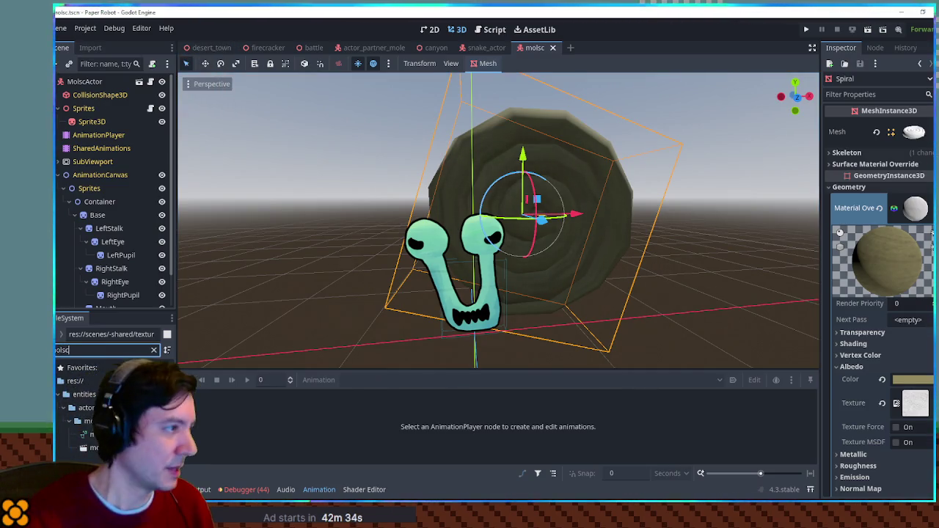
# Add a MolscActor instance in front of the desert_town saloon, save, and run the game
pyautogui.hotkey('ctrl', 'Tab')
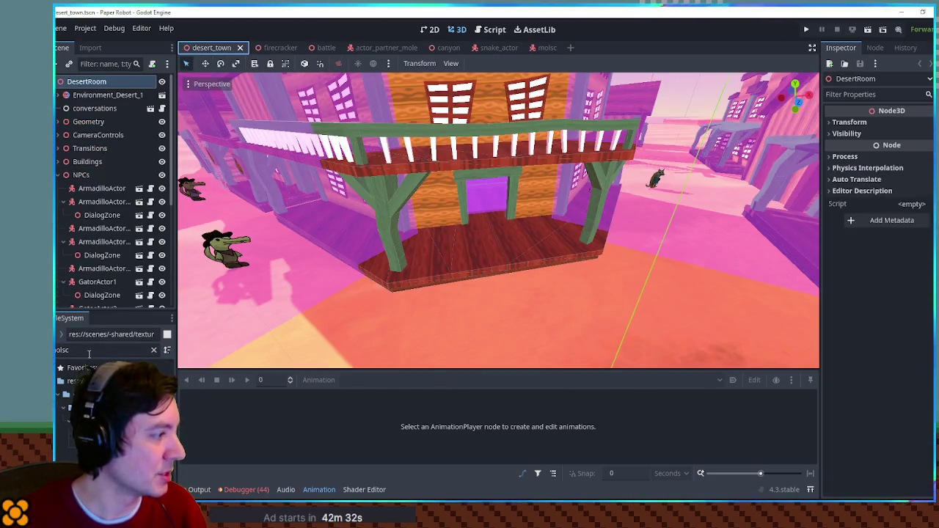
pyautogui.moveTo(118, 448); pyautogui.dragTo(609, 352)
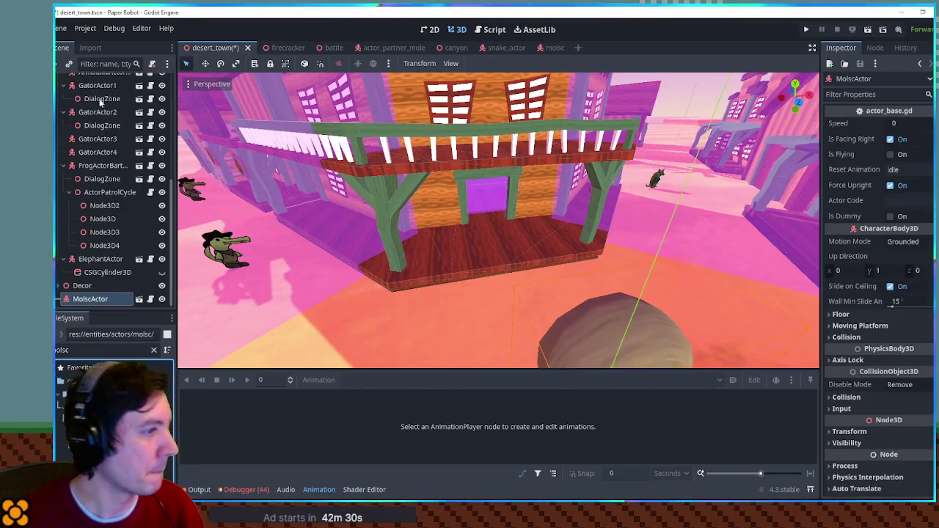
pyautogui.press('f')
pyautogui.moveTo(526, 317); pyautogui.dragTo(567, 281)
pyautogui.hotkey('ctrl', 's')
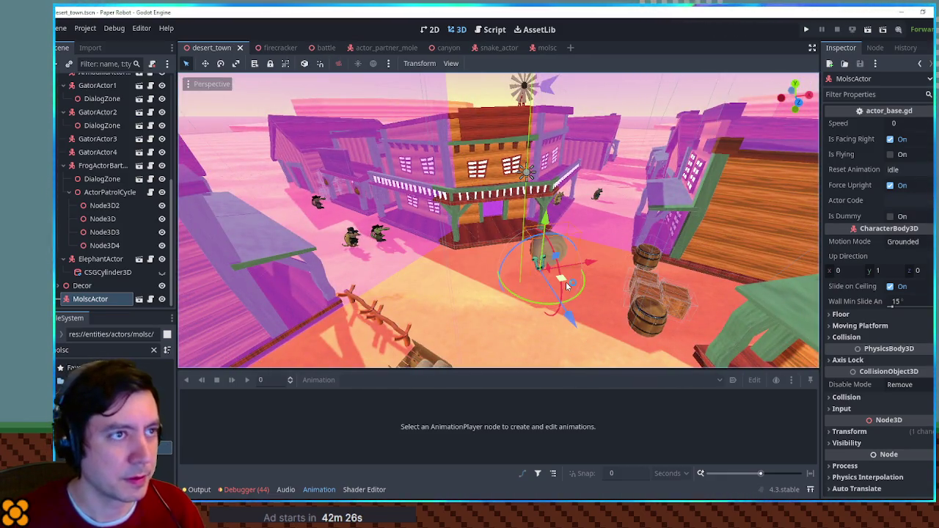
pyautogui.press('F5')
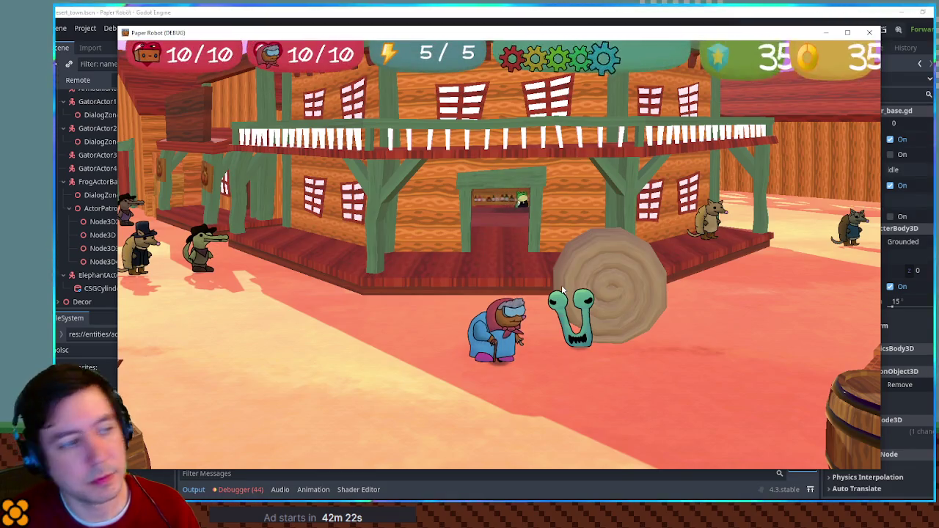
# Walk the character left and right around the town square in the running game
pyautogui.press('a')
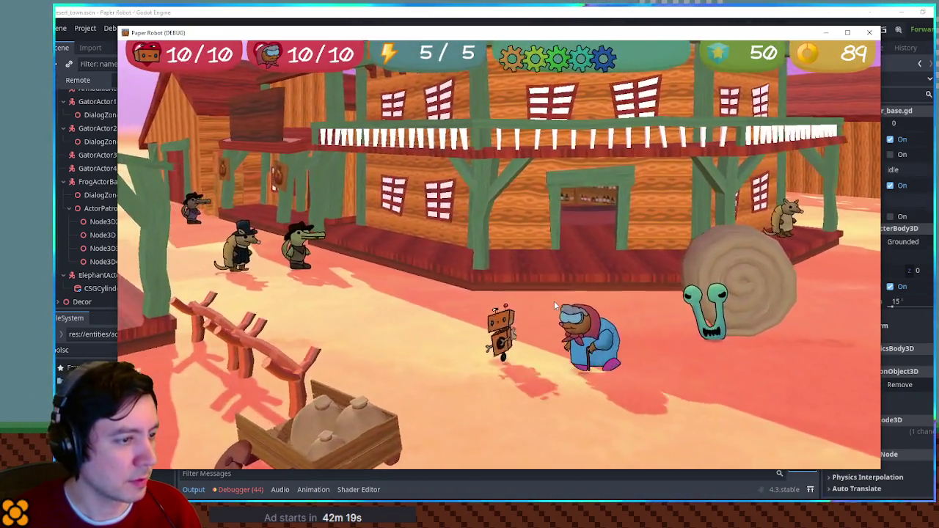
pyautogui.press('d')
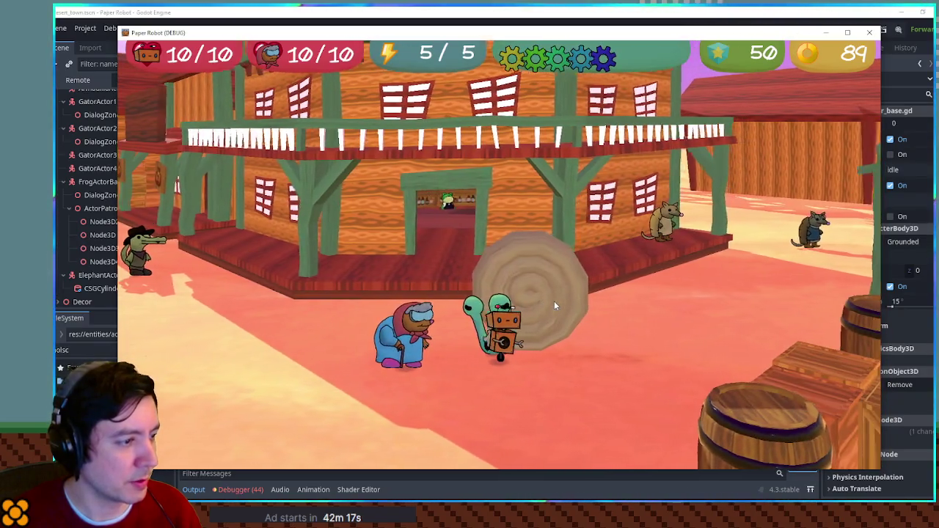
pyautogui.press('s')
pyautogui.press('d')
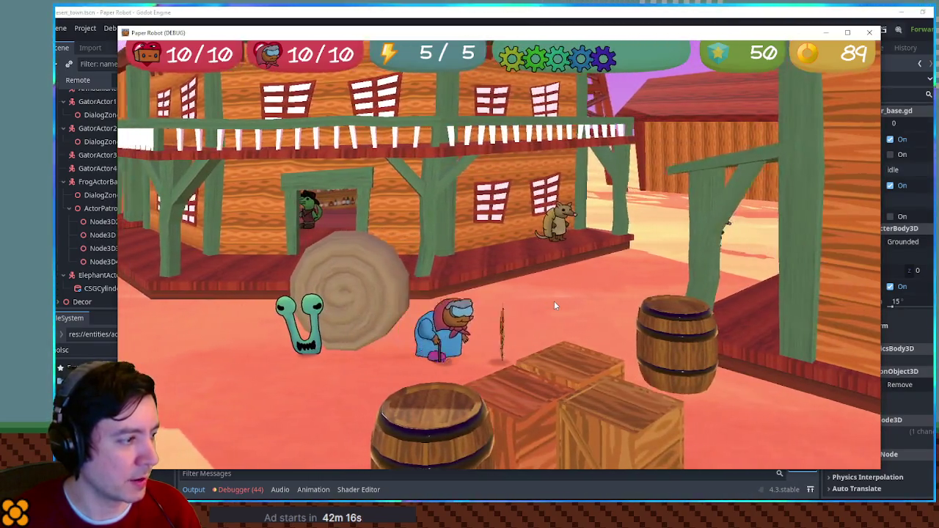
pyautogui.press('a')
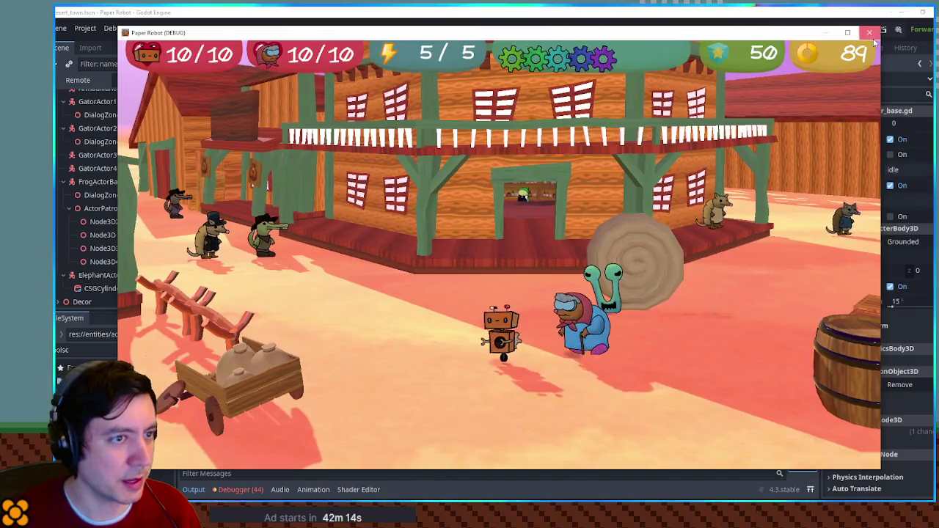
# Stop the game, save desert_town, run a second test, and close the game window
pyautogui.press('F8')
pyautogui.hotkey('ctrl', 's')
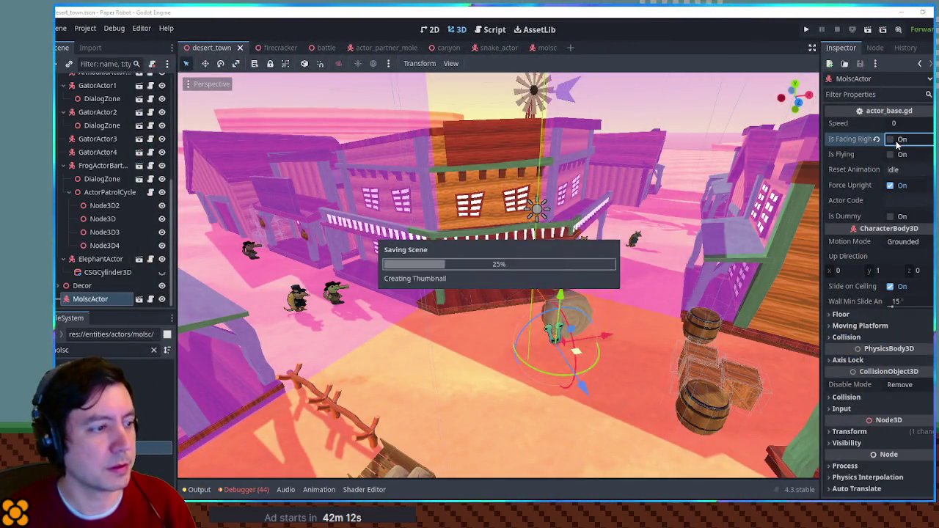
pyautogui.press('F5')
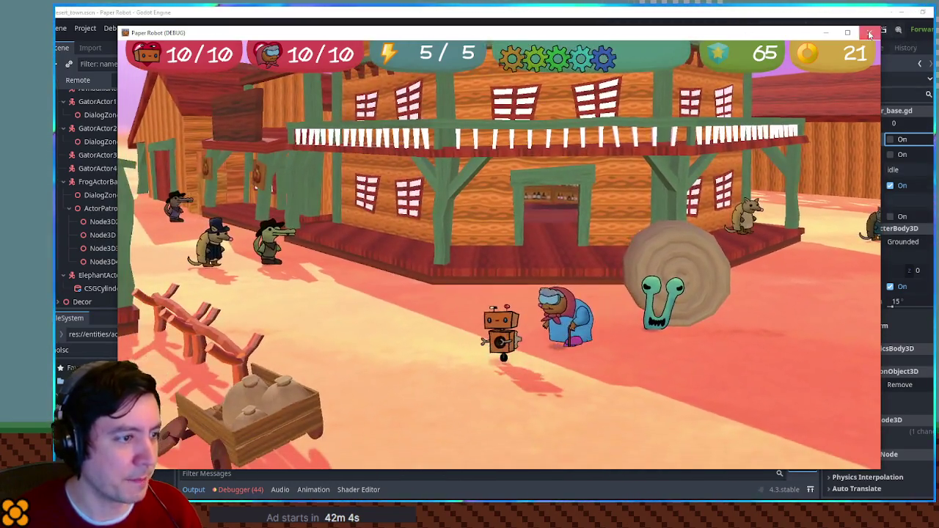
pyautogui.click(870, 35)
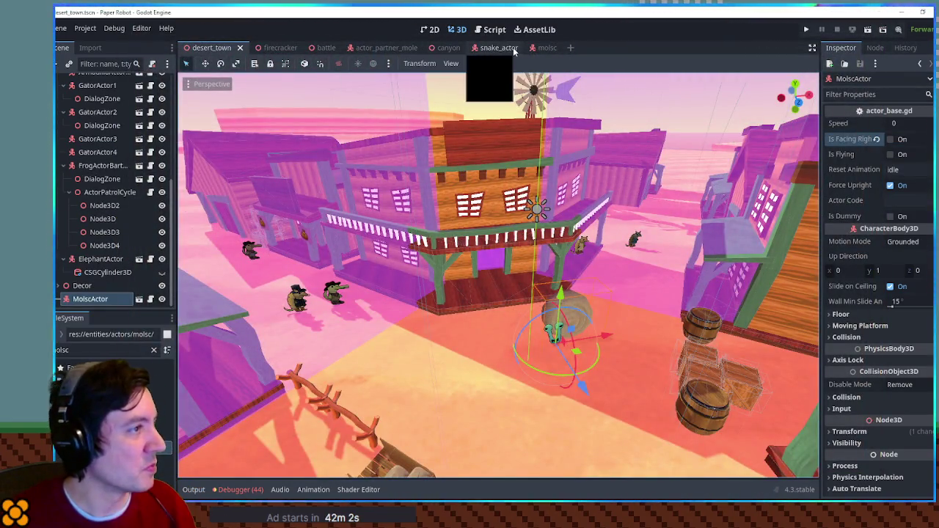
pyautogui.click(545, 48)
# Parent Spiral under the snail's Sprites node, then test-run the game from desert_town
pyautogui.moveTo(82, 299)
pyautogui.mouseDown()
pyautogui.moveTo(92, 86)
pyautogui.moveTo(92, 129)
pyautogui.mouseUp()
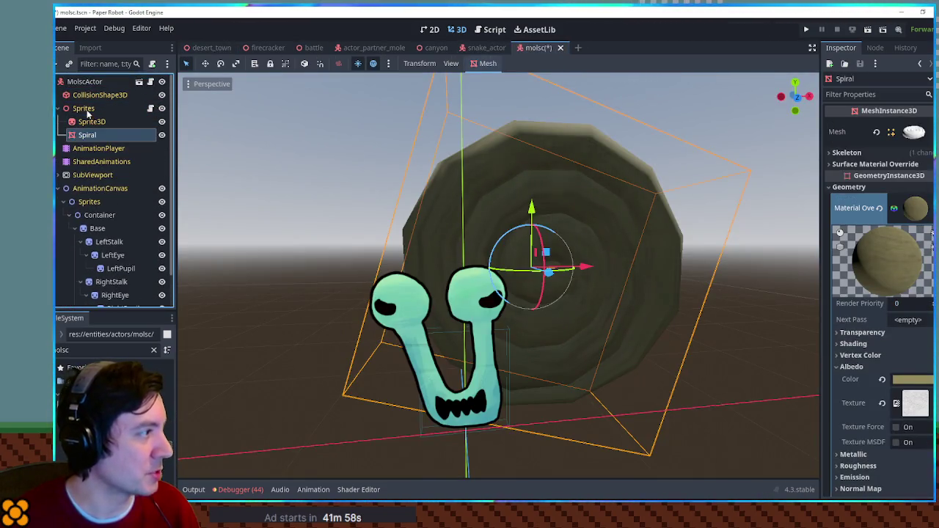
pyautogui.click(210, 49)
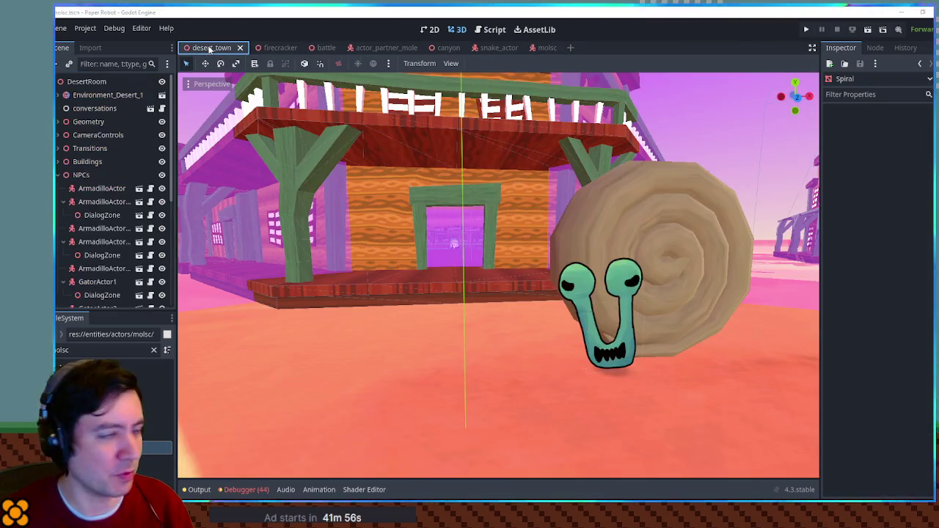
pyautogui.press('F6')
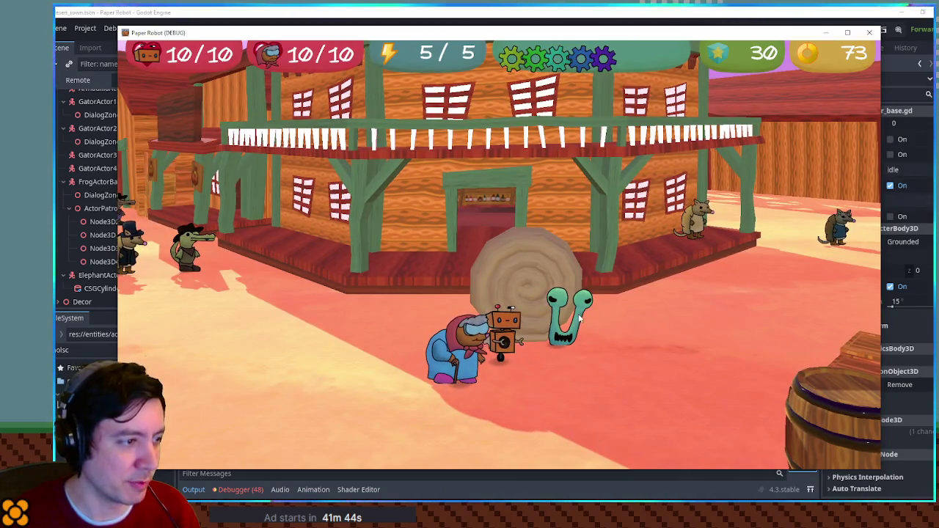
pyautogui.click(869, 36)
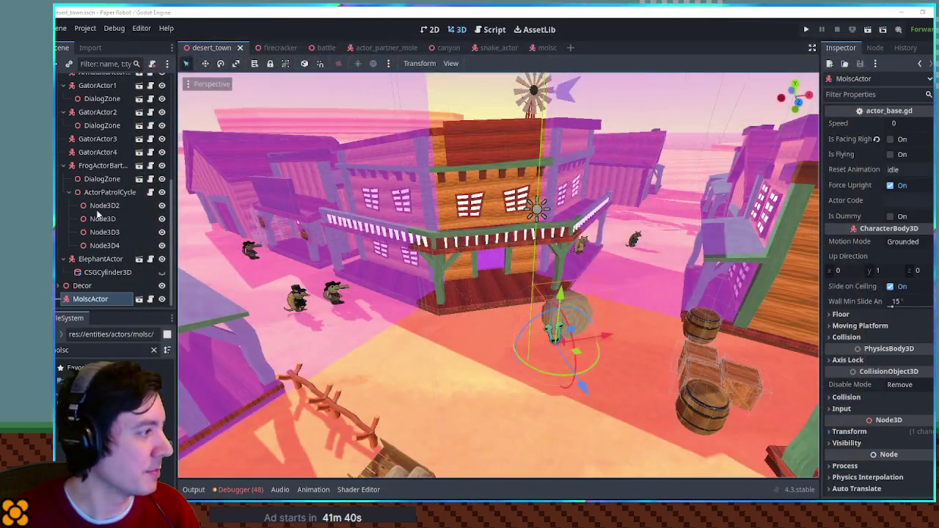
# Copy an existing DialogZone under MolscActor and enable its Allow Turn option
pyautogui.click(101, 179)
pyautogui.hotkey('ctrl', 'c')
pyautogui.click(95, 300)
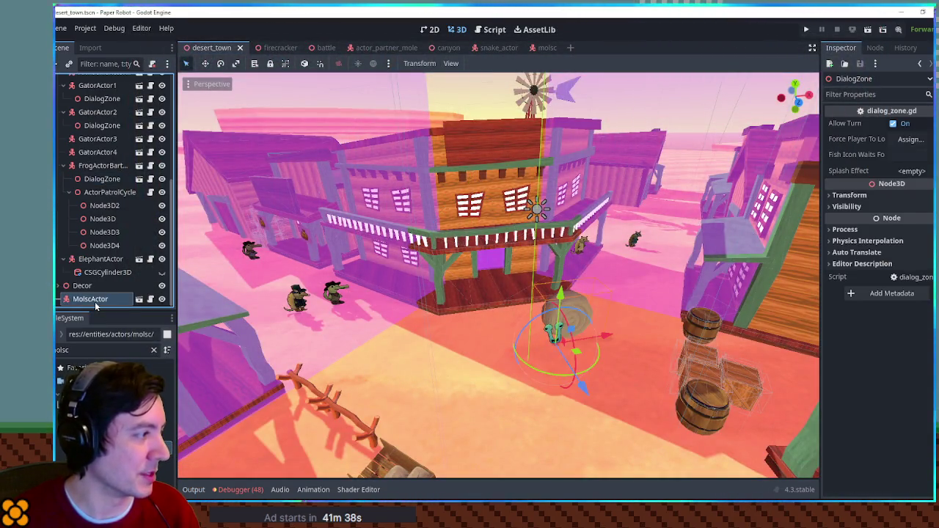
pyautogui.hotkey('ctrl', 'v')
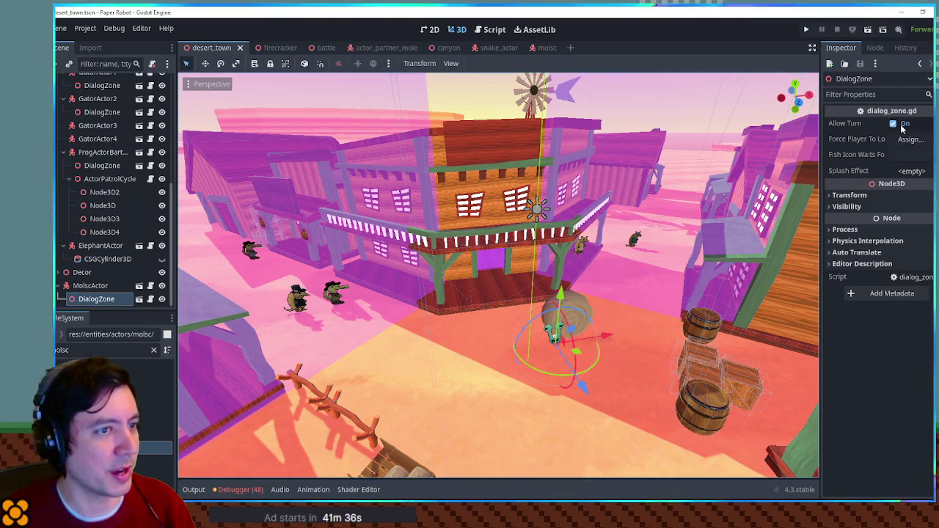
pyautogui.click(901, 124)
# Enable Is Facing Right on MolscActor, save, and run the game
pyautogui.click(95, 286)
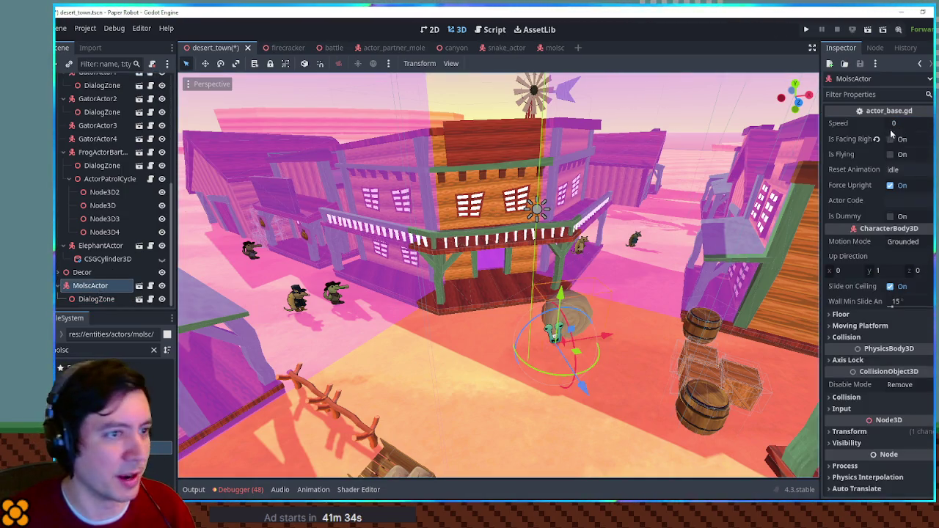
pyautogui.click(901, 141)
pyautogui.hotkey('ctrl', 's')
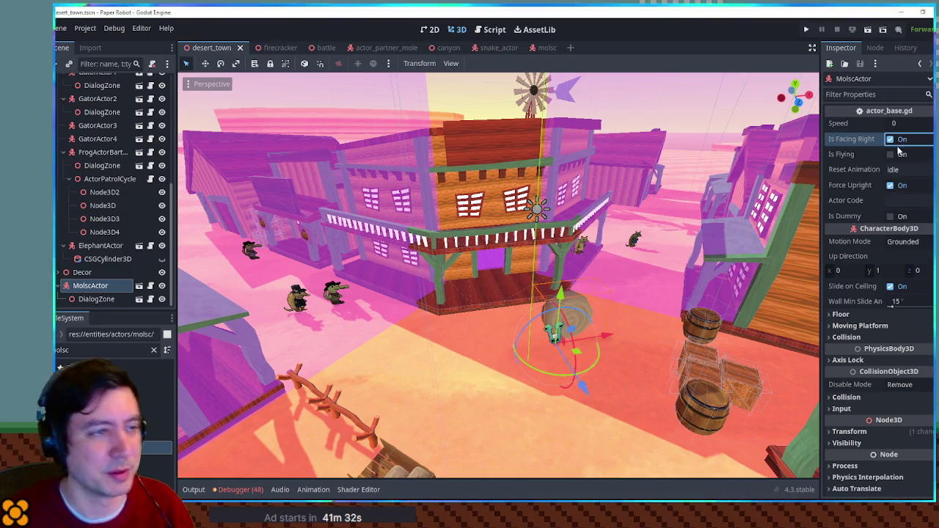
pyautogui.press('F5')
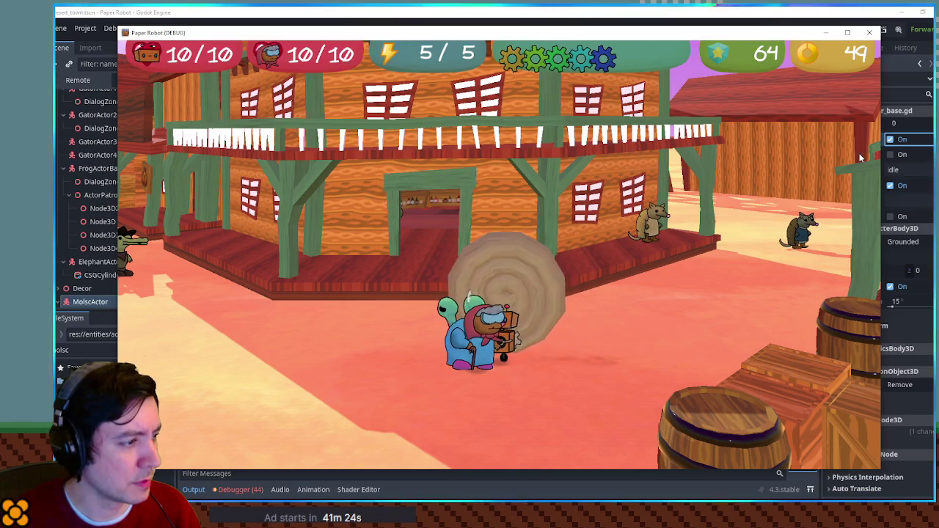
# Walk left and right past the snail by the saloon, then stop the game with F8
pyautogui.press('a')
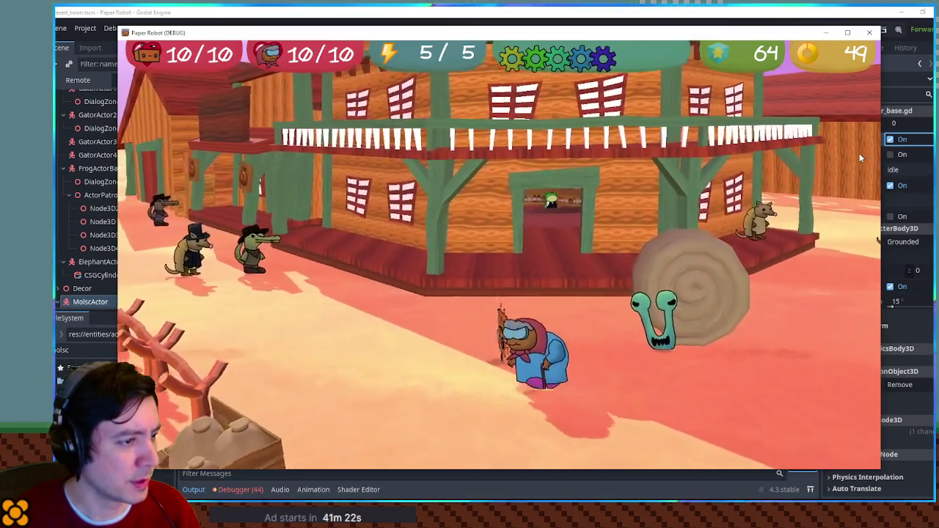
pyautogui.press('a')
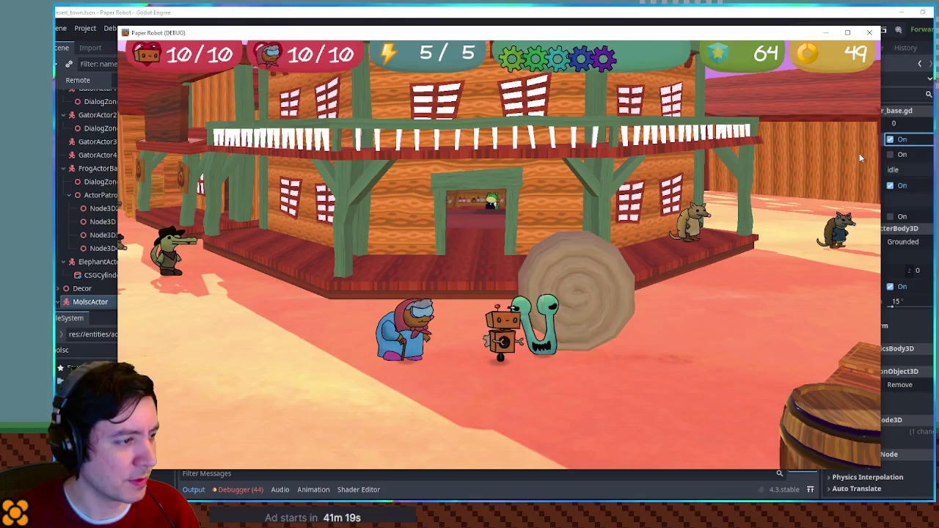
pyautogui.press('d')
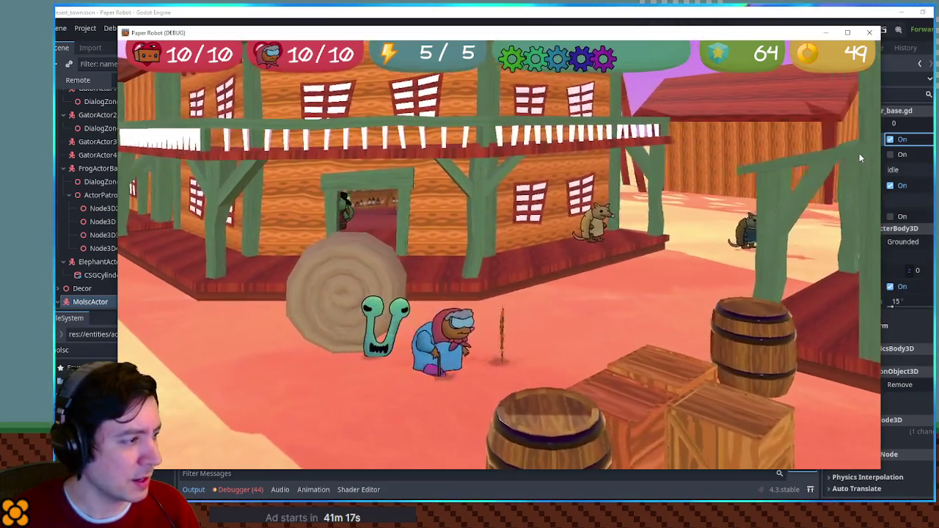
pyautogui.press('a')
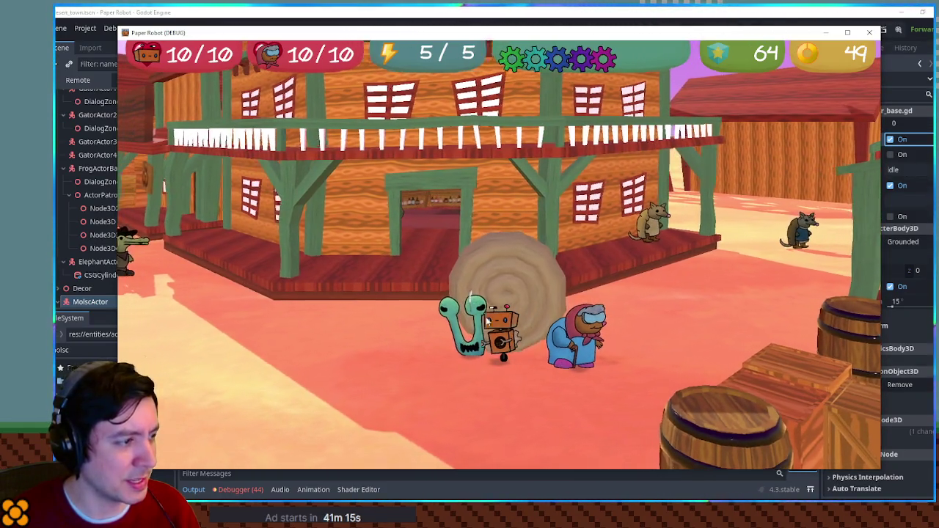
pyautogui.press('a')
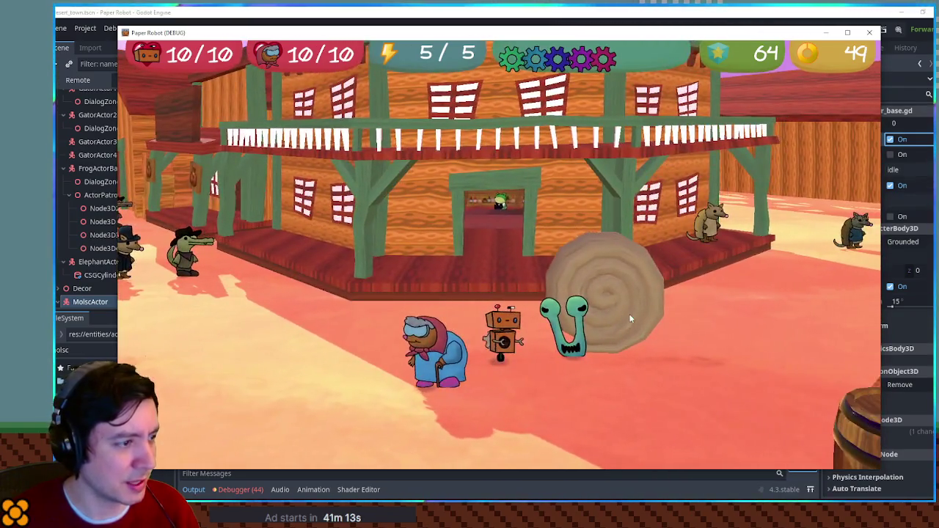
pyautogui.press('a')
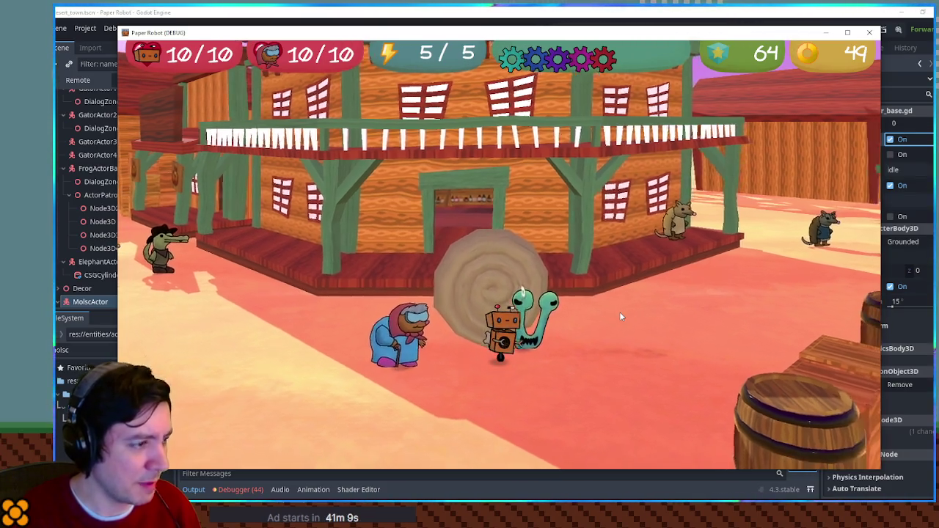
pyautogui.press('d')
pyautogui.press('a')
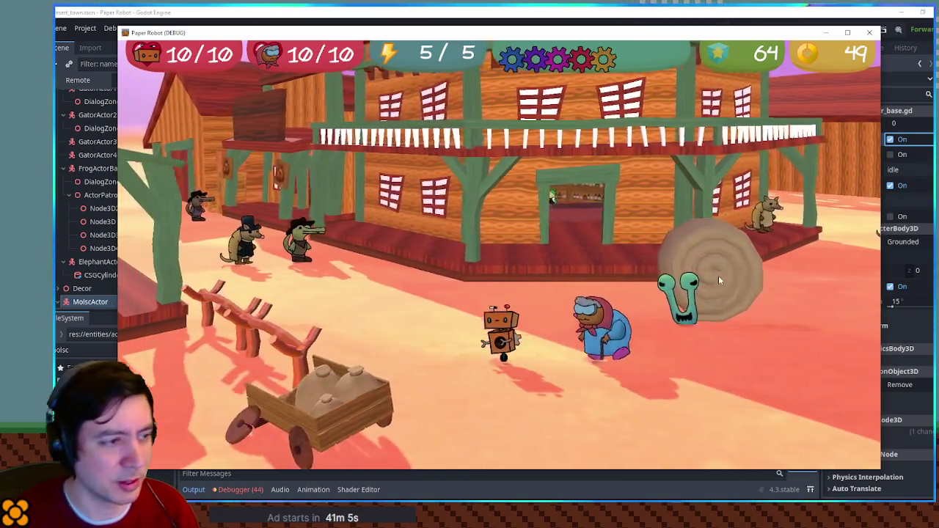
pyautogui.press('F8')
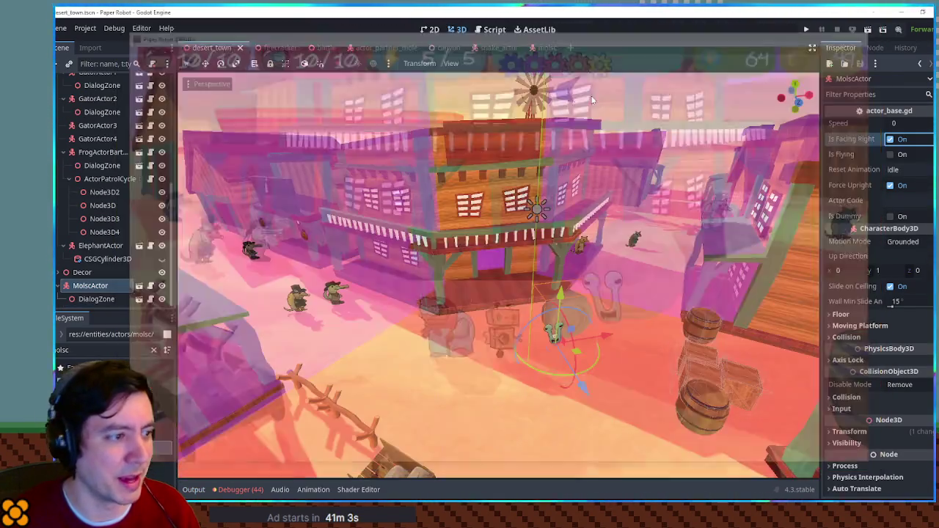
# Try an X scale of -1 on the face Container, save, check in 3D, then undo
pyautogui.click(534, 48)
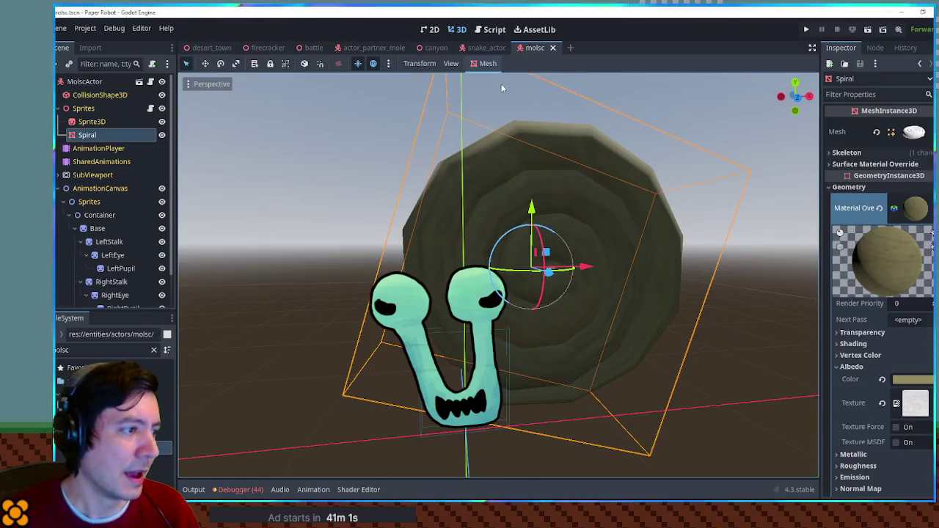
pyautogui.click(92, 122)
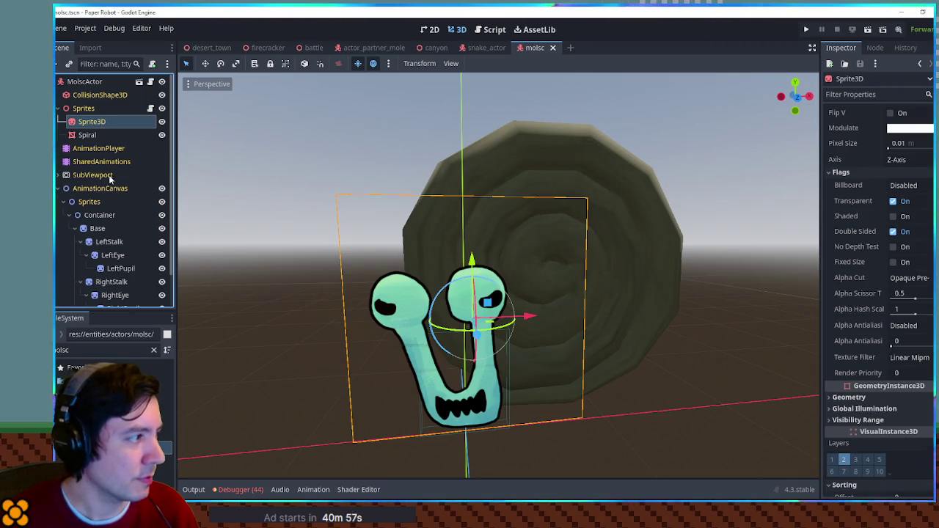
pyautogui.click(103, 216)
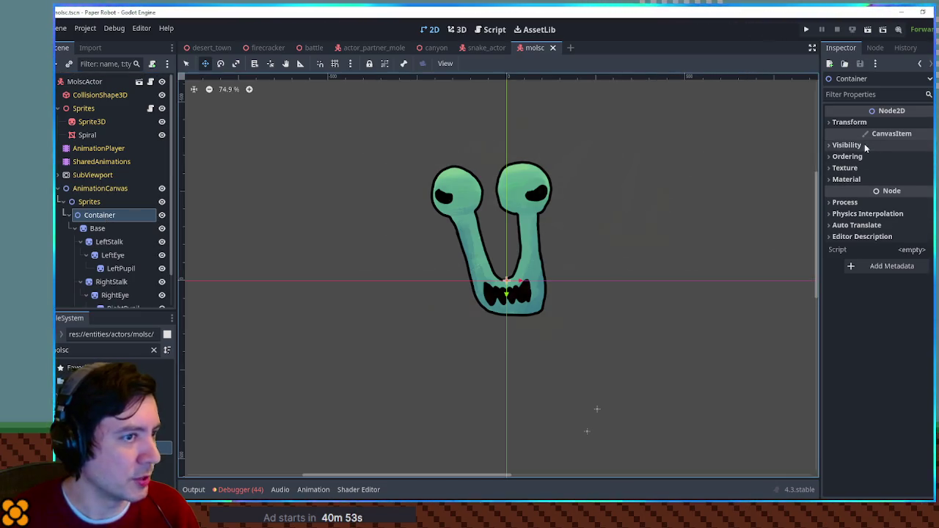
pyautogui.click(851, 122)
pyautogui.click(866, 239)
pyautogui.click(867, 239)
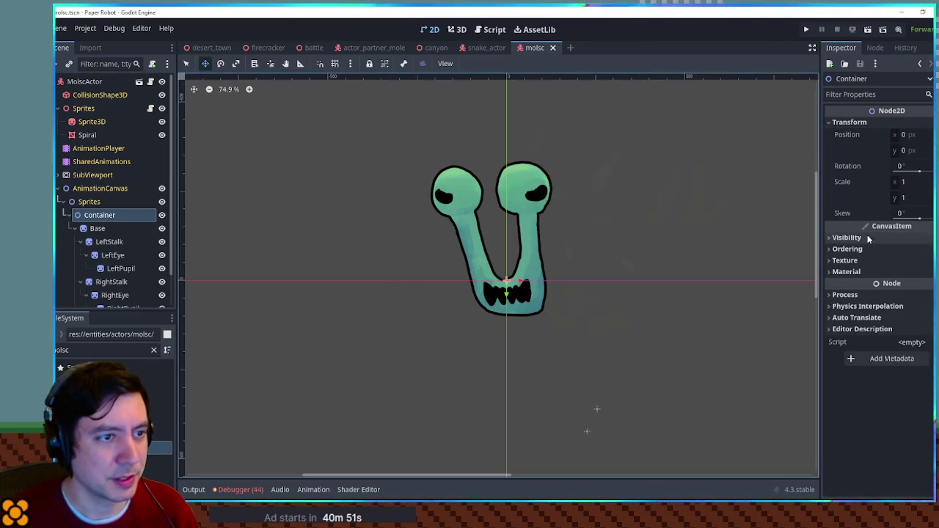
pyautogui.write('-1')
pyautogui.press('Return')
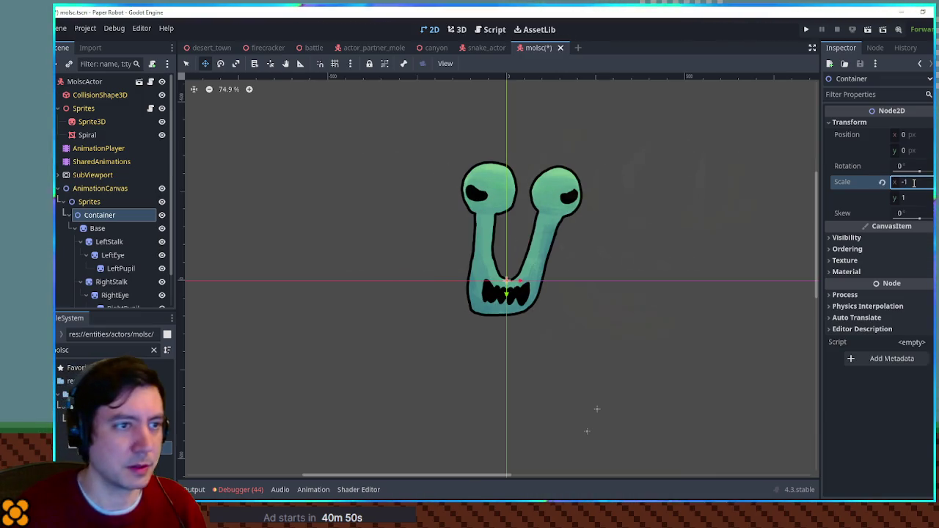
pyautogui.hotkey('ctrl', 's')
pyautogui.click(457, 30)
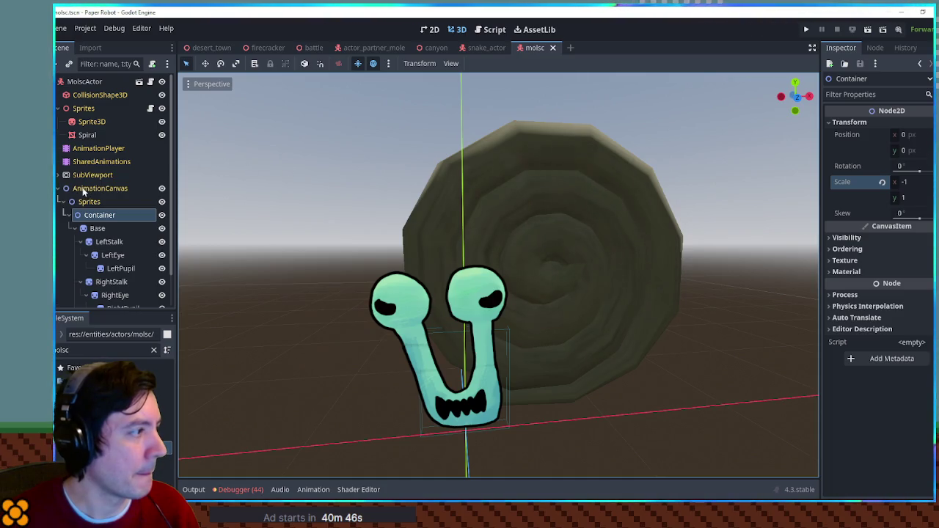
pyautogui.hotkey('ctrl', 'z')
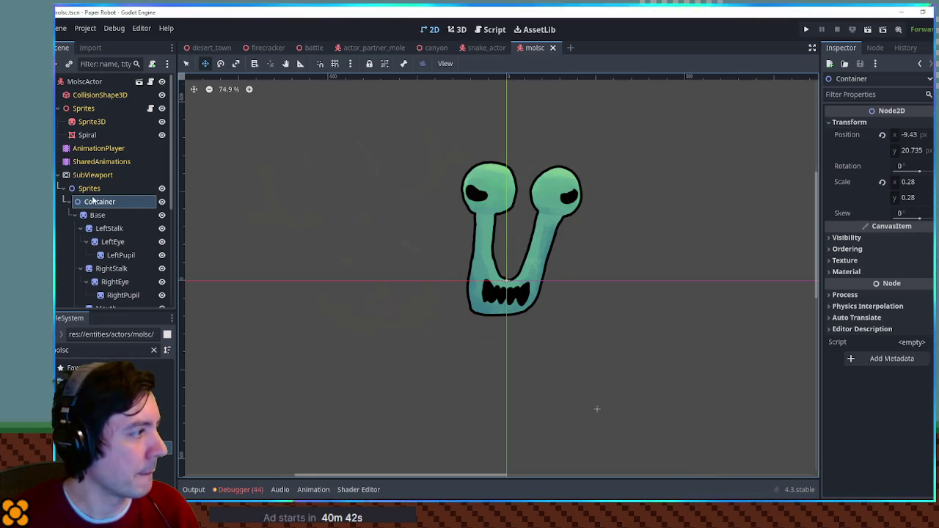
# Set the Container's X scale to -0.28 and check the mirrored face in 3D
pyautogui.click(89, 188)
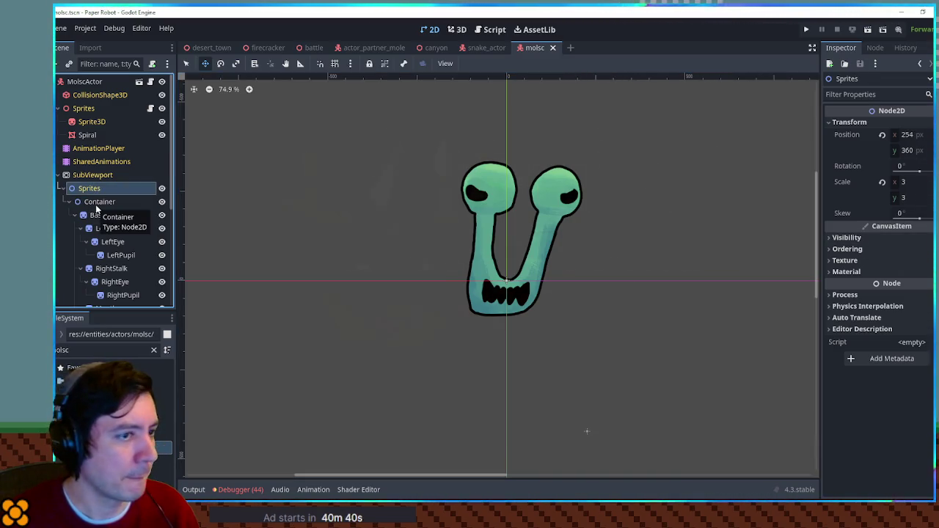
pyautogui.click(96, 205)
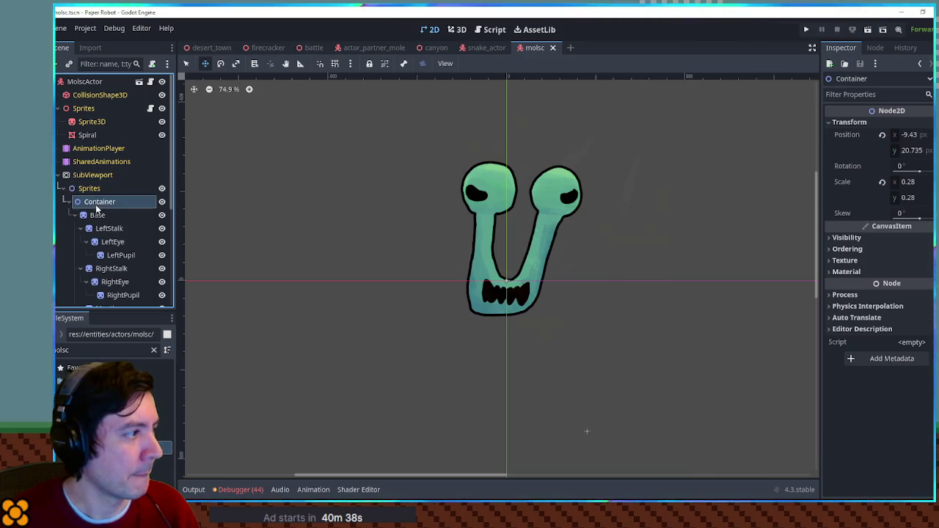
pyautogui.click(90, 188)
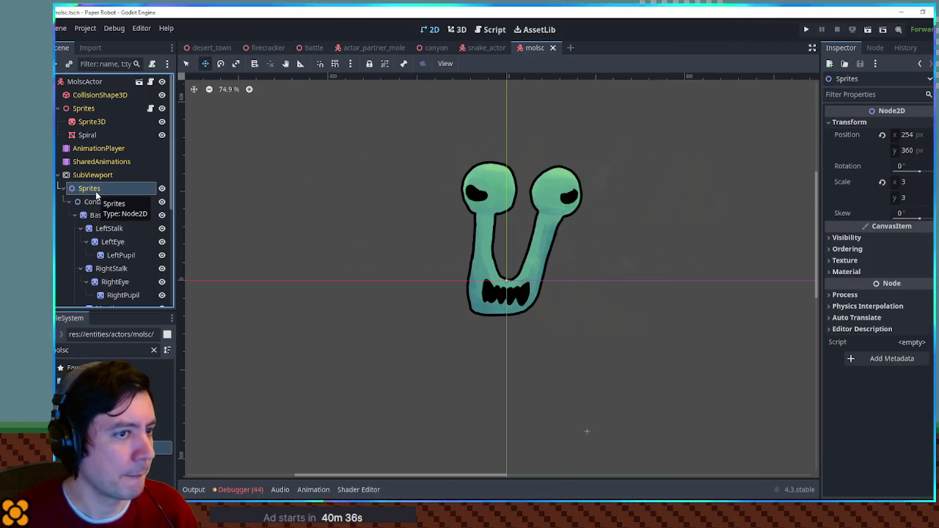
pyautogui.click(97, 201)
pyautogui.click(920, 182)
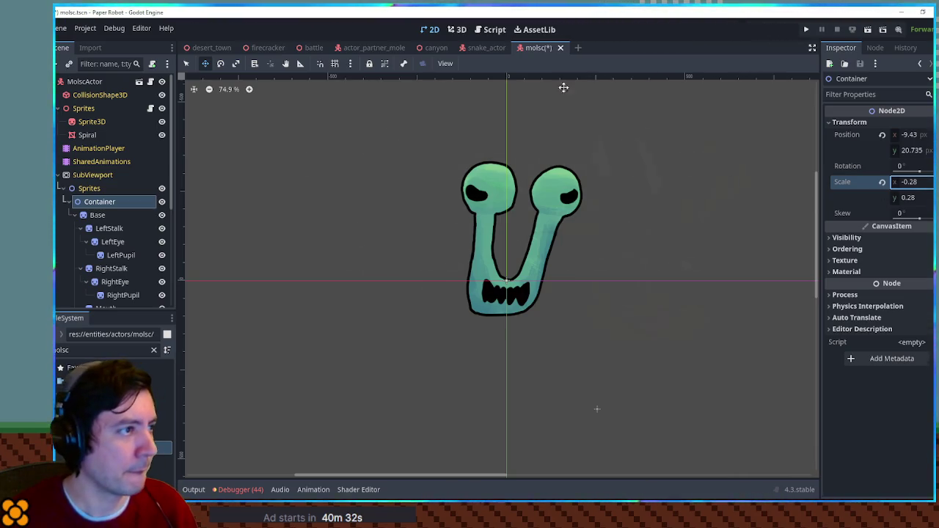
pyautogui.click(458, 30)
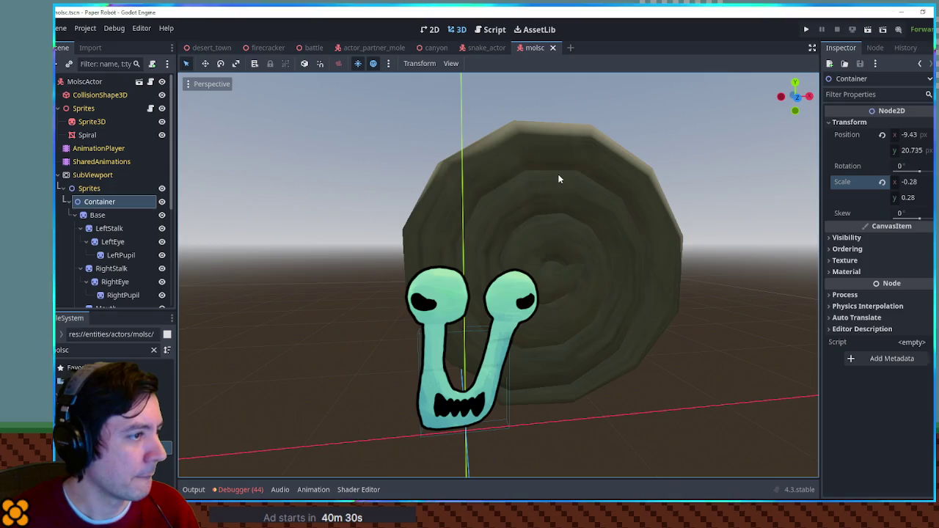
pyautogui.click(557, 178)
pyautogui.moveTo(521, 168); pyautogui.dragTo(504, 242)
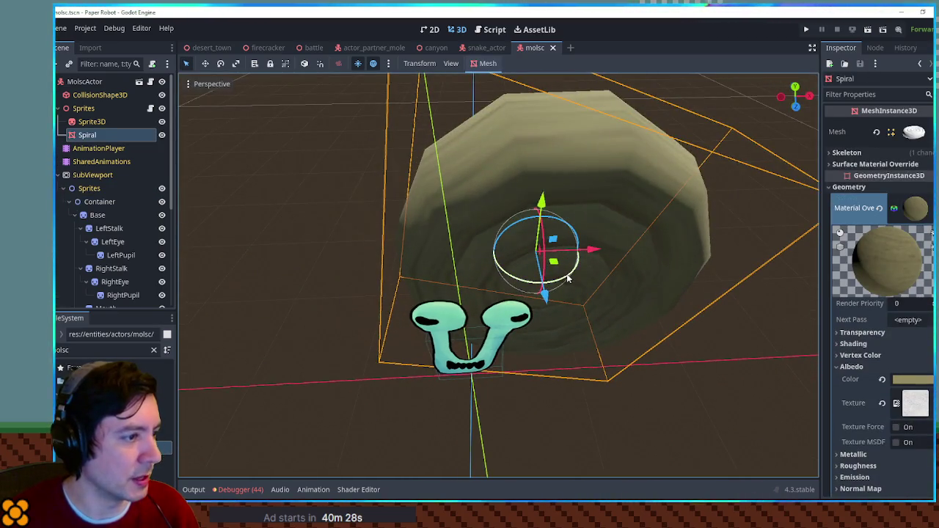
# Rotate the spiral shell in top view and set its X position to -0.521
pyautogui.press('KP_7')
pyautogui.moveTo(568, 279)
pyautogui.mouseDown()
pyautogui.moveTo(524, 288)
pyautogui.moveTo(497, 255)
pyautogui.moveTo(525, 229)
pyautogui.moveTo(509, 227)
pyautogui.mouseUp()
pyautogui.scroll(-10, 859, 308)
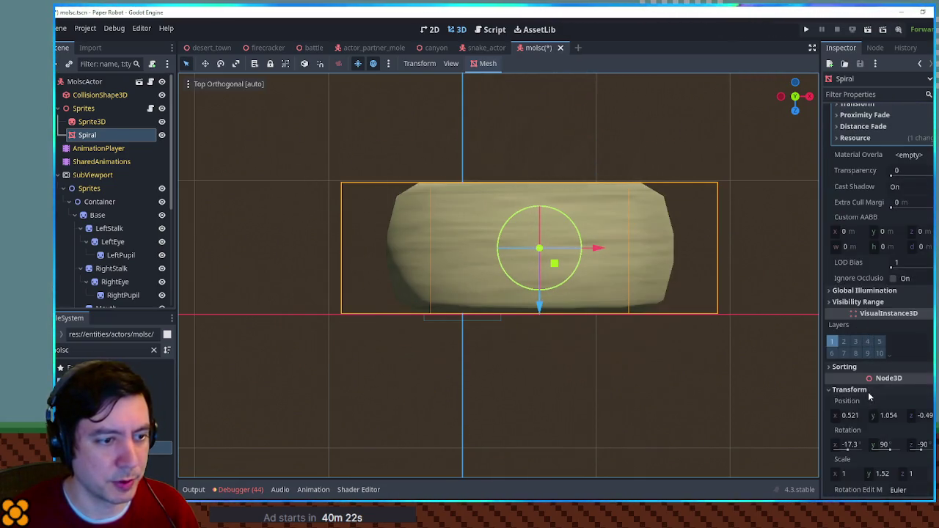
pyautogui.click(849, 416)
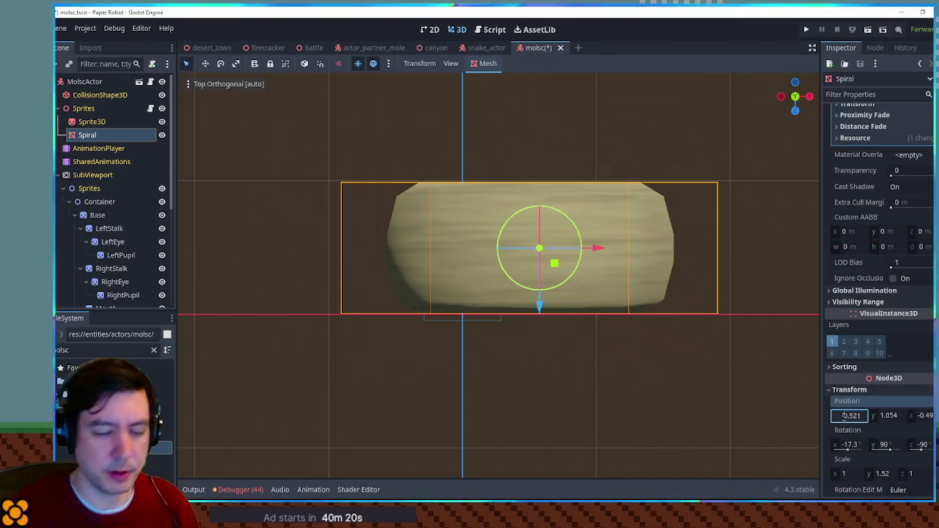
pyautogui.write('-0.521')
pyautogui.press('Return')
# Check the snail in perspective, then return to the desert_town scene
pyautogui.moveTo(441, 242); pyautogui.dragTo(492, 222)
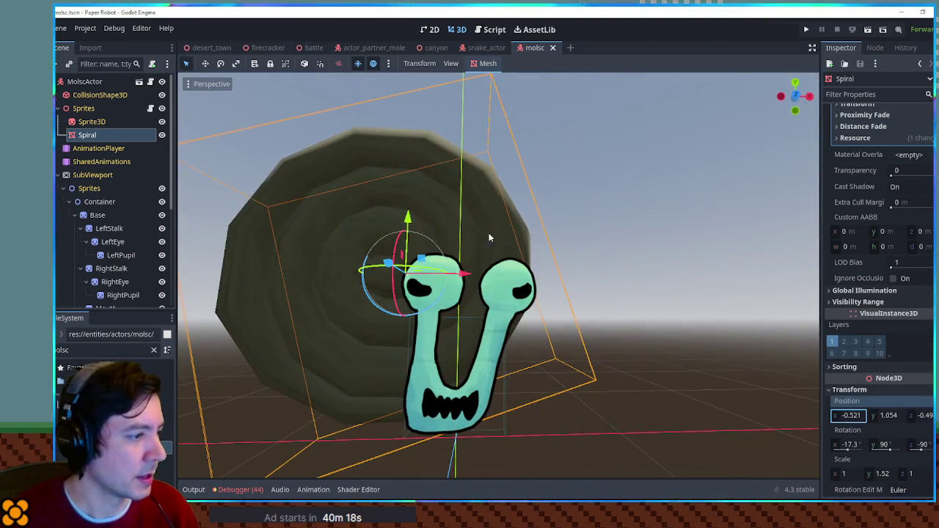
pyautogui.scroll(2, 515, 223)
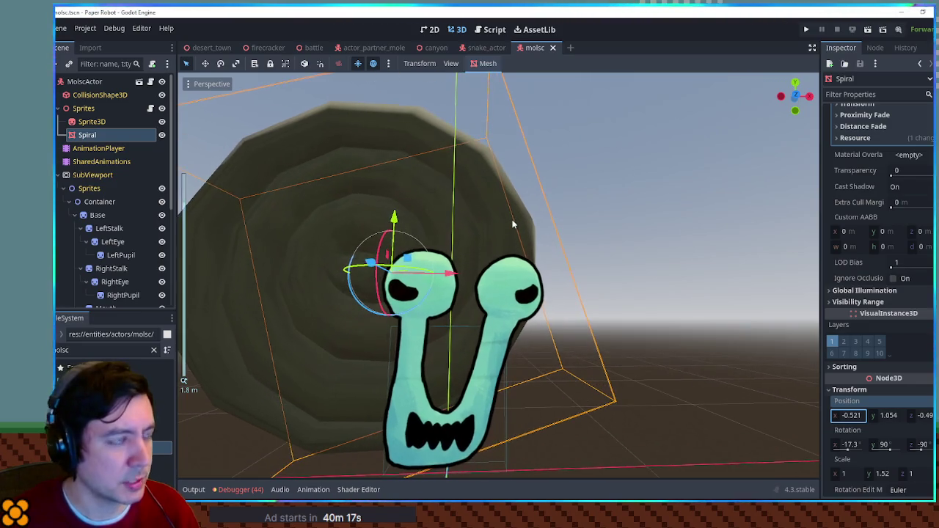
pyautogui.click(211, 48)
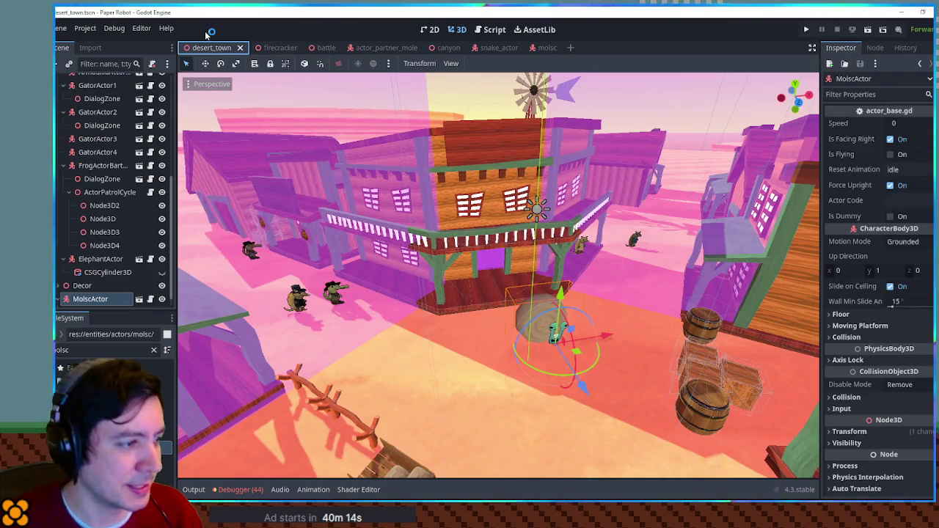
pyautogui.press('F6')
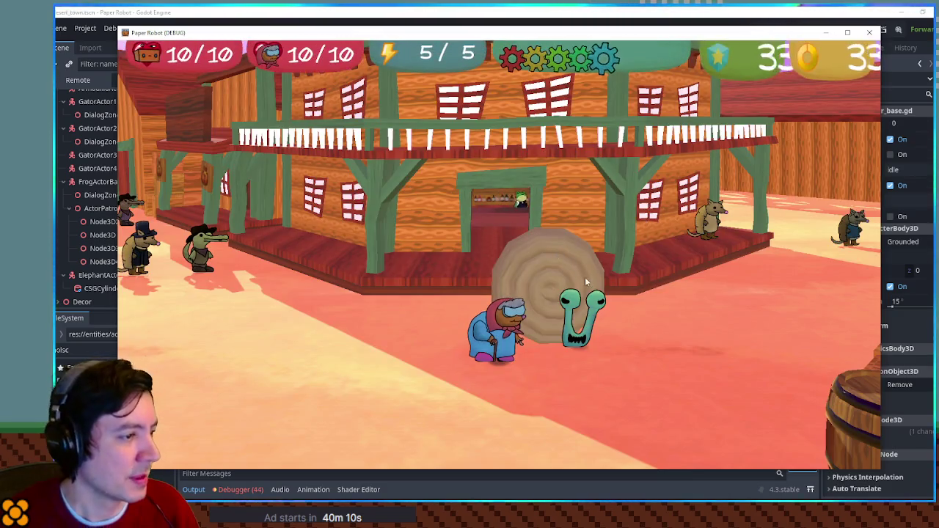
pyautogui.press('a')
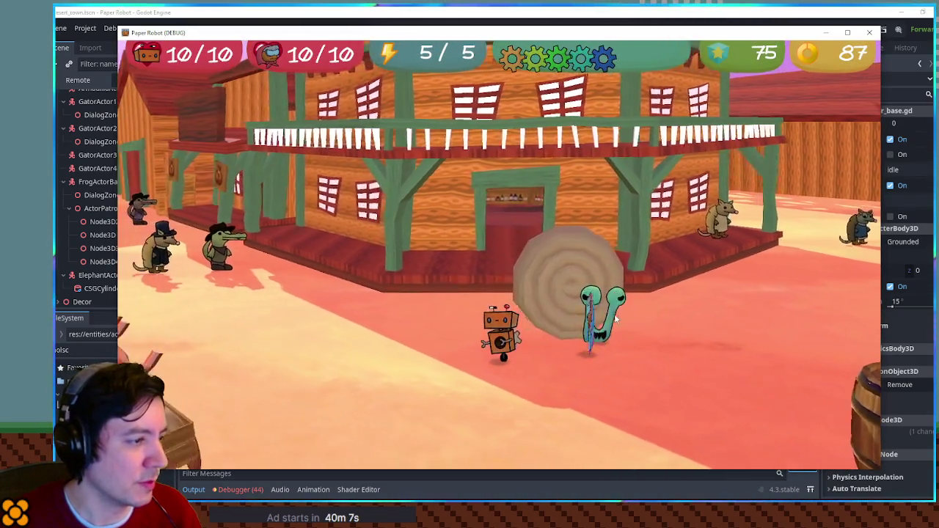
pyautogui.press('d')
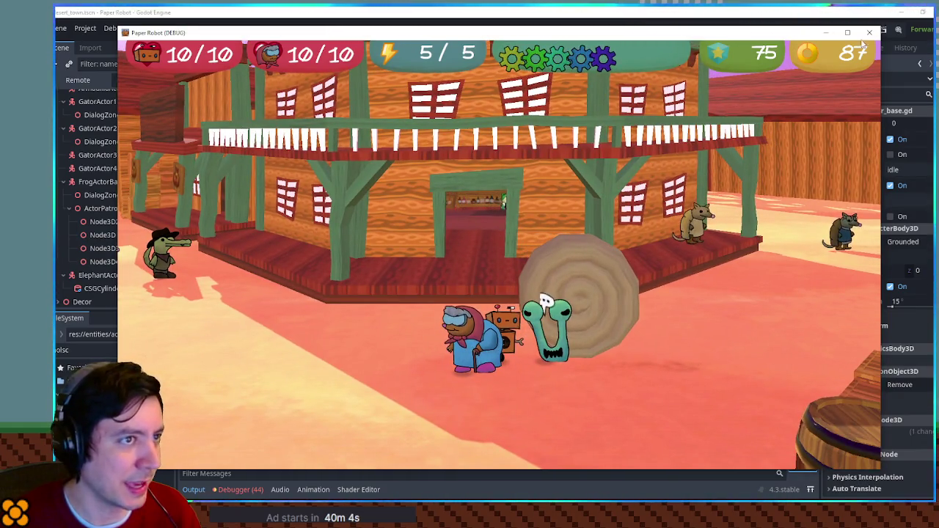
pyautogui.press('s')
pyautogui.press('s')
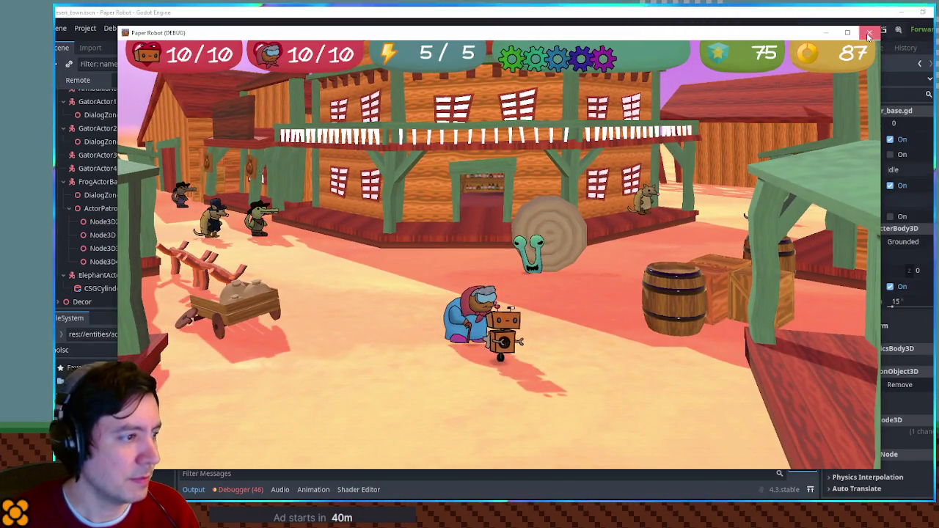
pyautogui.click(869, 37)
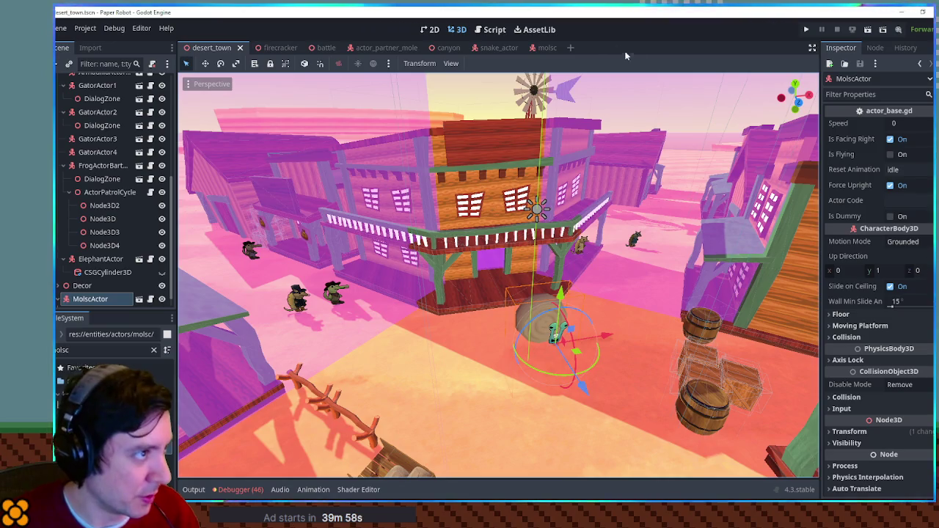
pyautogui.click(91, 351)
pyautogui.write('nemy dire')
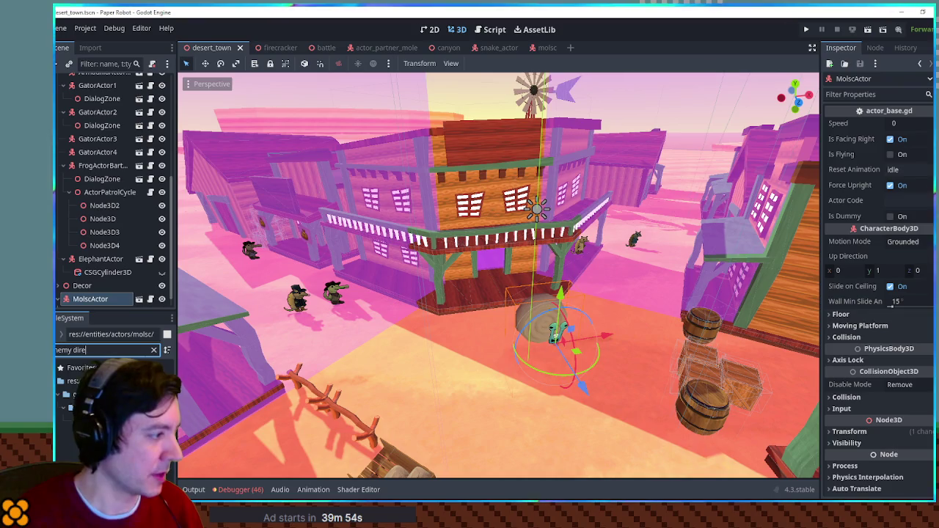
# Open EnemyDirectory.gd and paste a duplicate of the Burnie enemy entry below it
pyautogui.press('Return')
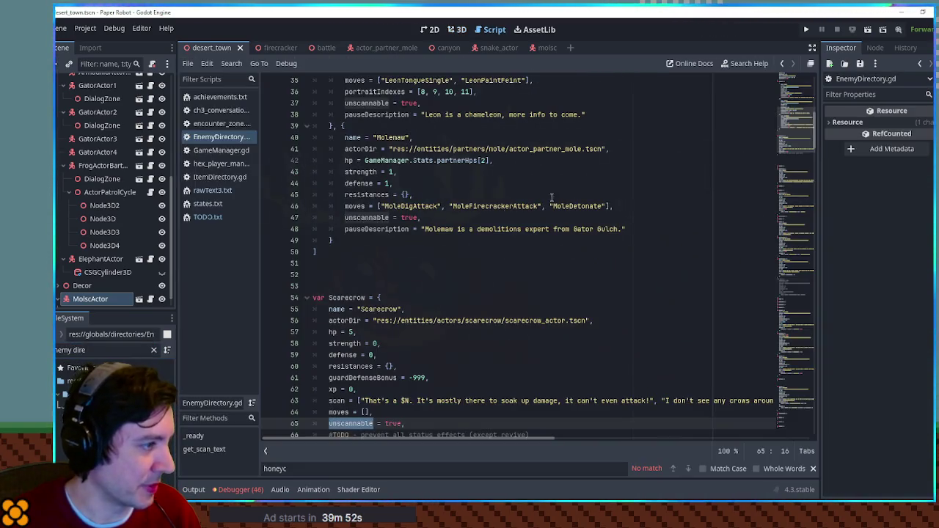
pyautogui.scroll(-20, 441, 220)
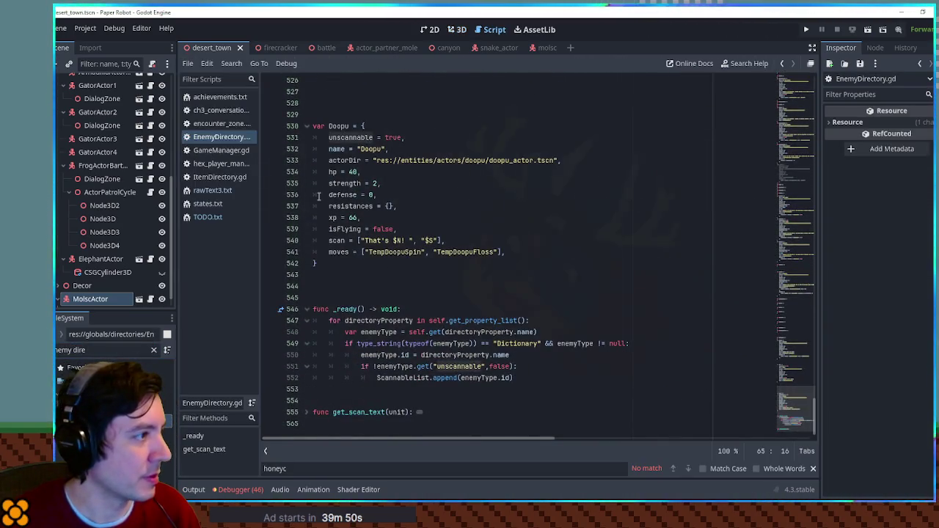
pyautogui.scroll(11, 324, 195)
pyautogui.scroll(4, 359, 209)
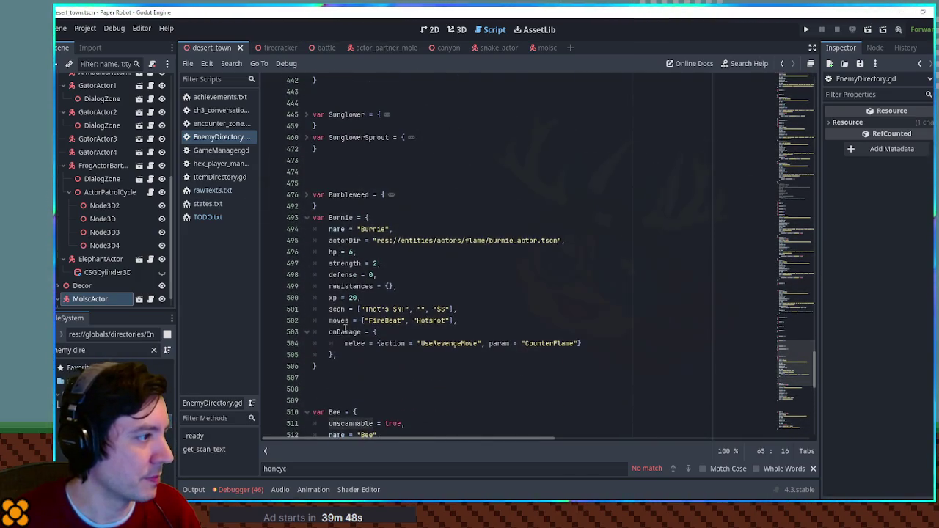
pyautogui.click(325, 368)
pyautogui.keyDown('shift'); pyautogui.click(335, 206); pyautogui.keyUp('shift')
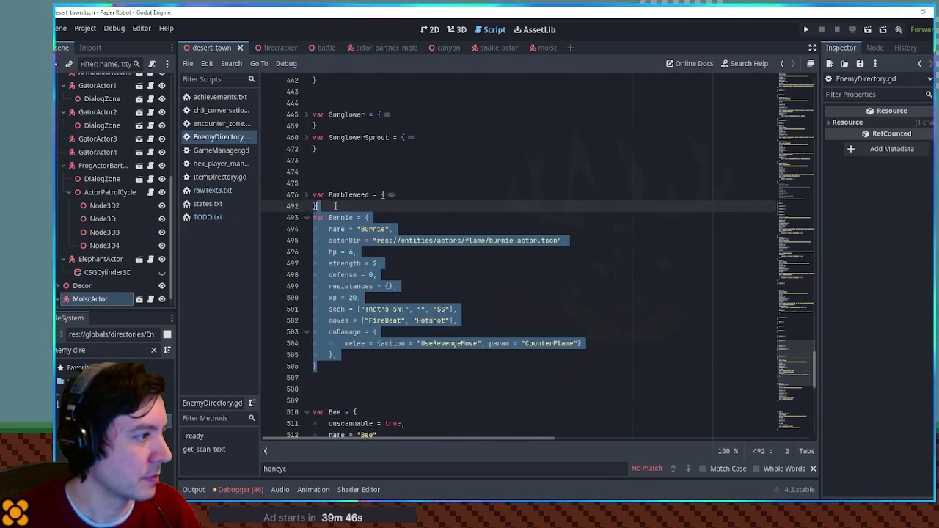
pyautogui.hotkey('ctrl', 'c')
pyautogui.click(336, 384)
pyautogui.hotkey('ctrl', 'v')
# Rename the copy to Molsc and remove its onDamage block and FireBeat/Hotshot moves
pyautogui.doubleClick(339, 275)
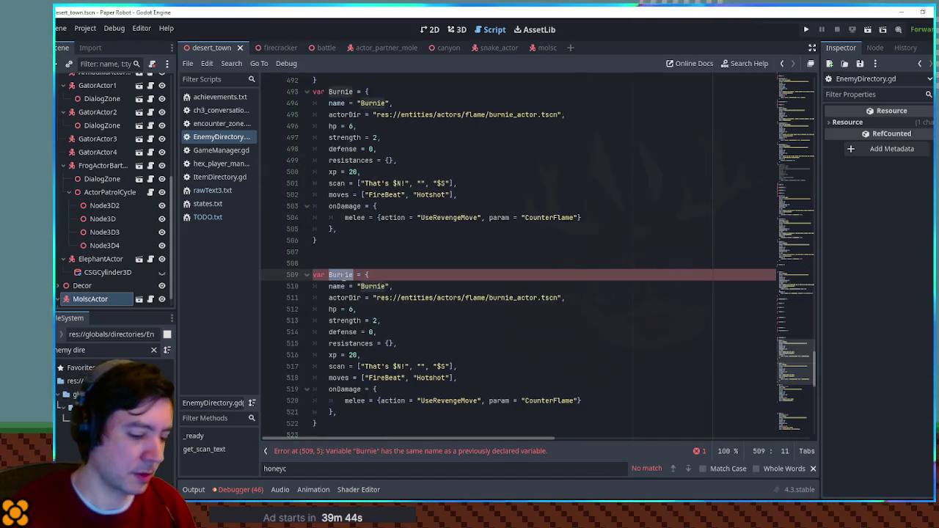
pyautogui.write('Mol')
pyautogui.doubleClick(377, 287)
pyautogui.click(347, 389)
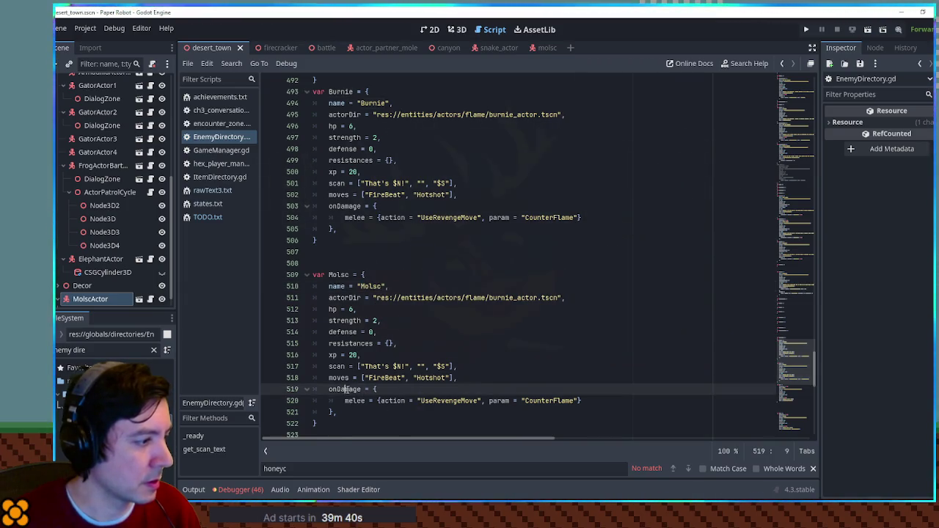
pyautogui.hotkey('ctrl', 'shift', 'k')
pyautogui.hotkey('ctrl', 'shift', 'k')
pyautogui.hotkey('ctrl', 'shift', 'k')
pyautogui.click(381, 378)
pyautogui.press('BackSpace')
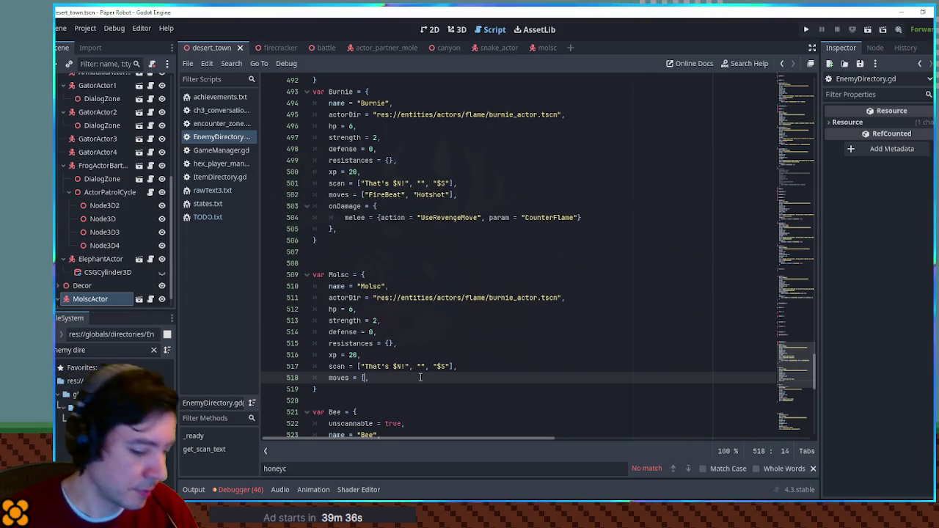
pyautogui.write(']')
pyautogui.click(394, 367)
pyautogui.write('a')
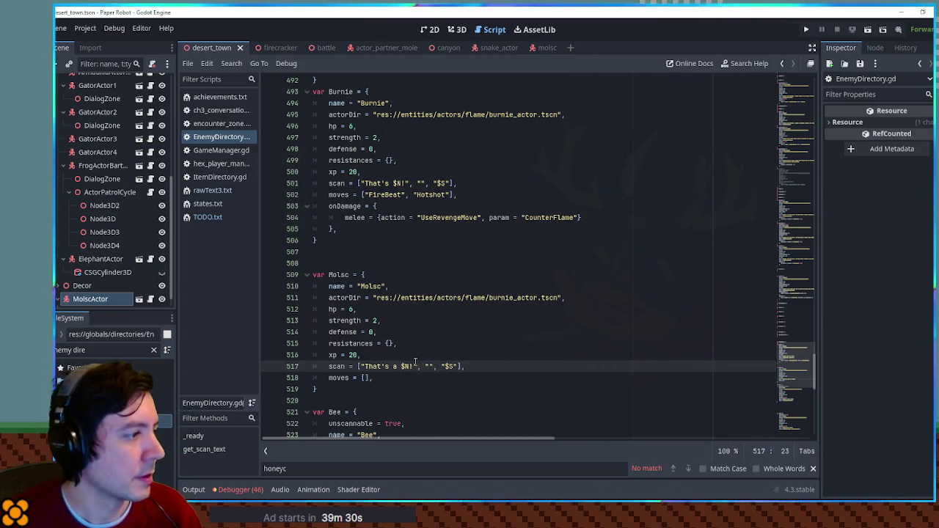
# Replace burnie_actor with molsc in the copy's actorDir path and save the script
pyautogui.click(472, 298)
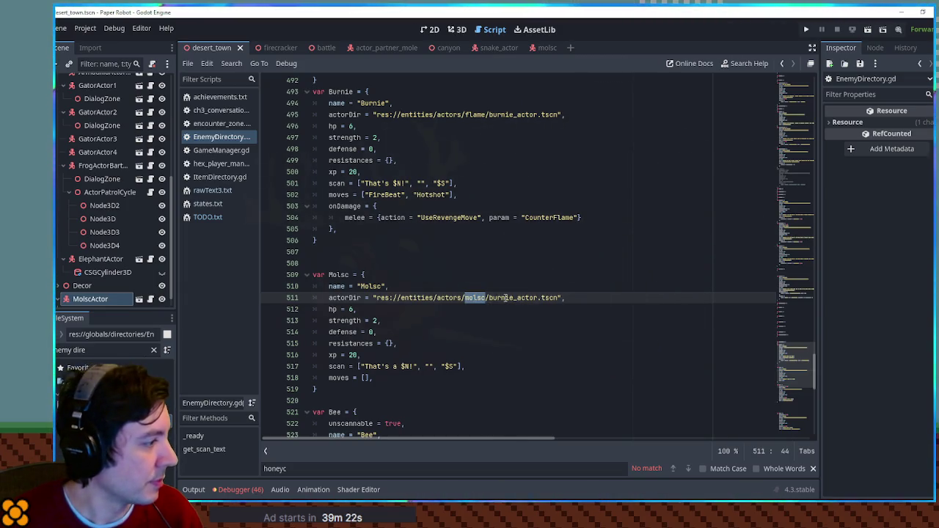
pyautogui.doubleClick(513, 298)
pyautogui.click(94, 350)
pyautogui.hotkey('ctrl', 'a')
pyautogui.hotkey('ctrl', 'v')
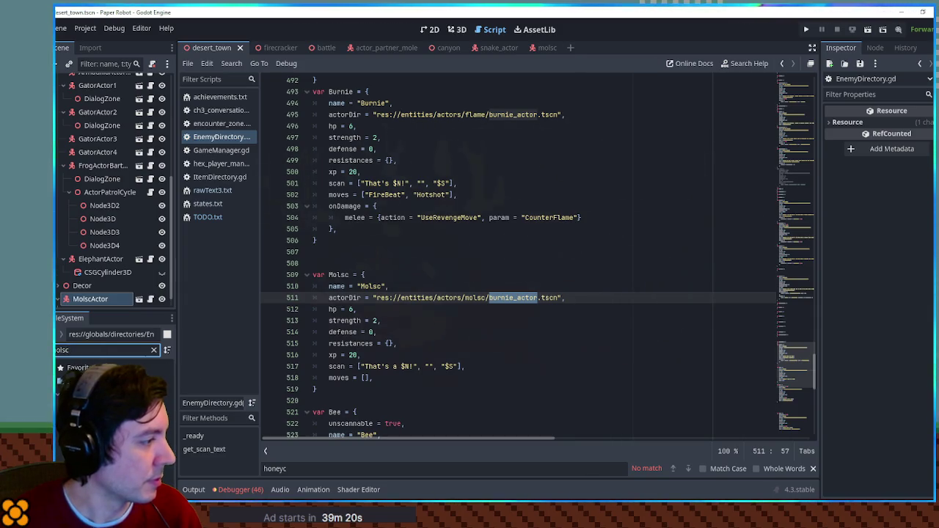
pyautogui.hotkey('ctrl', 'v')
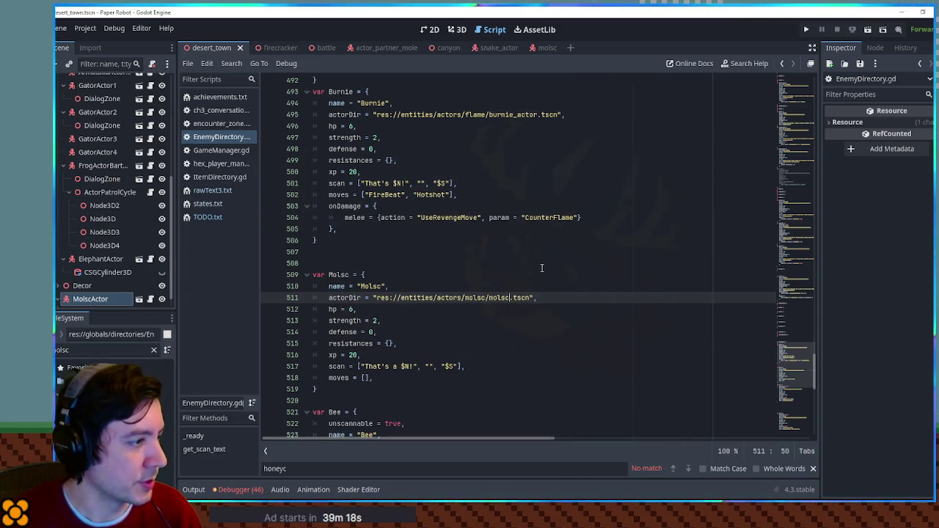
pyautogui.hotkey('ctrl', 's')
# Search the FileSystem for the battle manager script
pyautogui.doubleClick(339, 274)
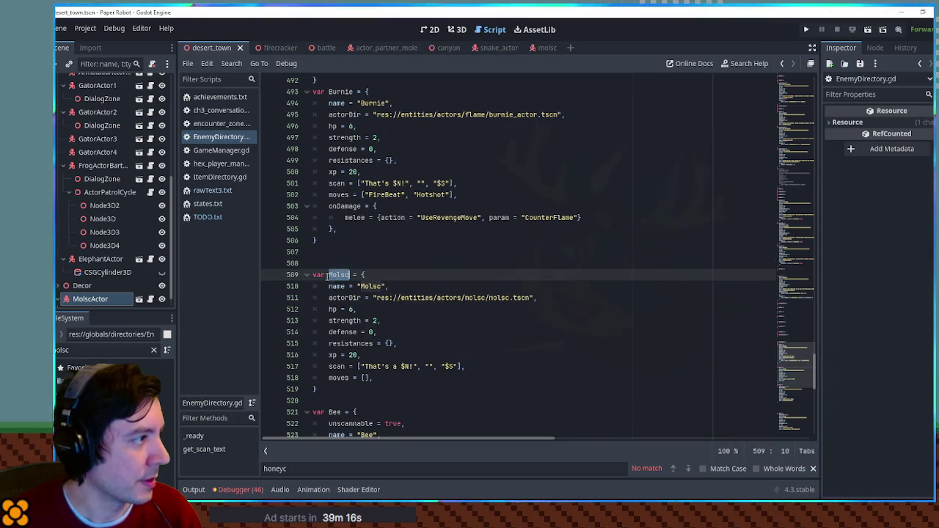
pyautogui.click(95, 350)
pyautogui.write('attle manager')
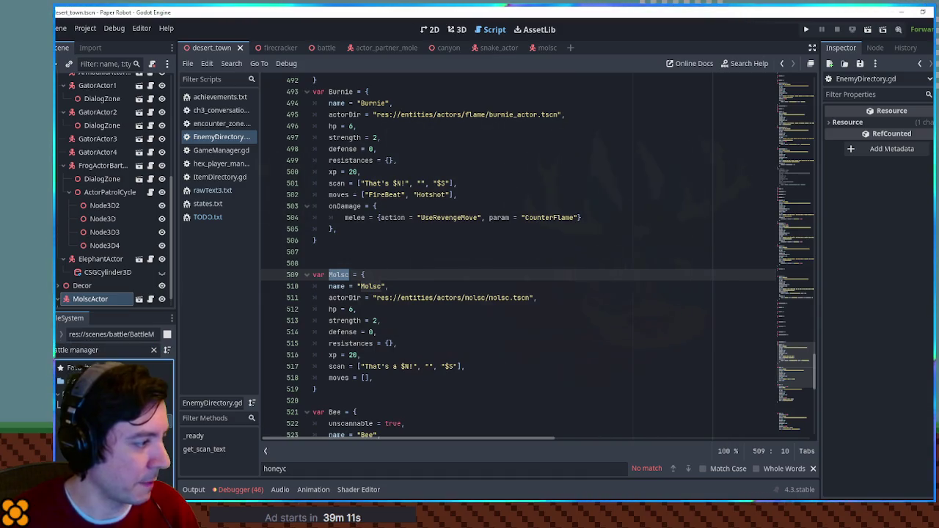
# In BattleManager.gd, change Cactite to Molsc on line 30 and delete the second enemy line
pyautogui.doubleClick(95, 378)
pyautogui.doubleClick(378, 320)
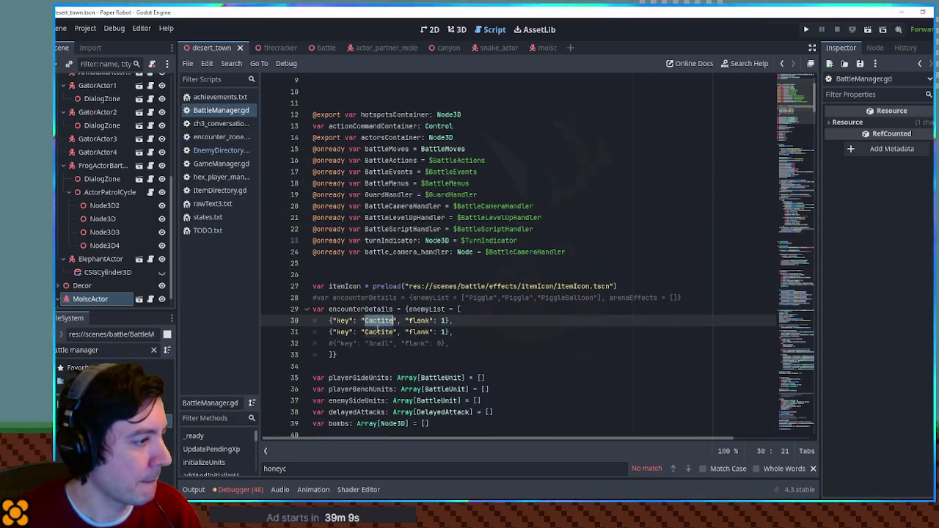
pyautogui.write('Molsc')
pyautogui.doubleClick(379, 331)
pyautogui.hotkey('ctrl', 'shift', 'k')
# Save the script and run the battle scene with F6
pyautogui.hotkey('ctrl', 's')
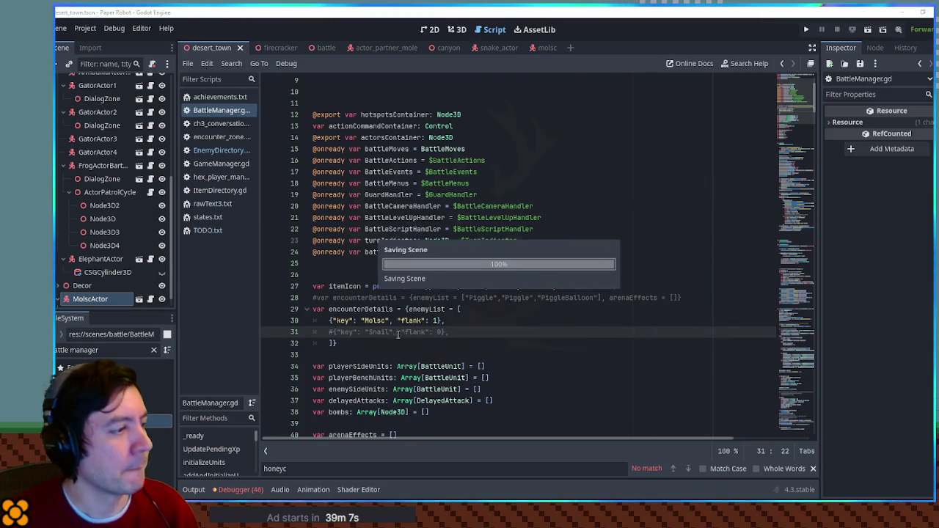
pyautogui.click(315, 47)
pyautogui.press('F6')
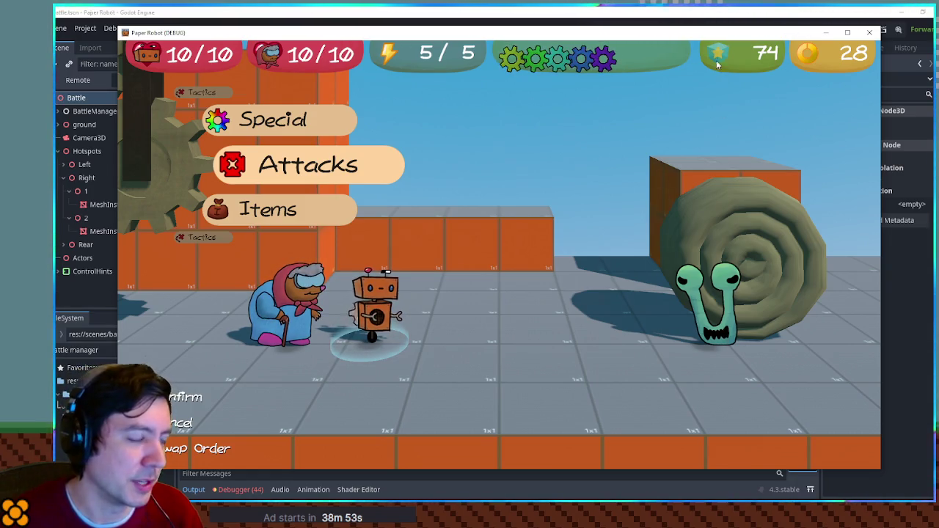
# Move the game window aside and launch a Gear Spin attack at the Molsc snail
pyautogui.moveTo(664, 38)
pyautogui.mouseDown()
pyautogui.moveTo(605, 41)
pyautogui.moveTo(601, 30)
pyautogui.moveTo(628, 52)
pyautogui.mouseUp()
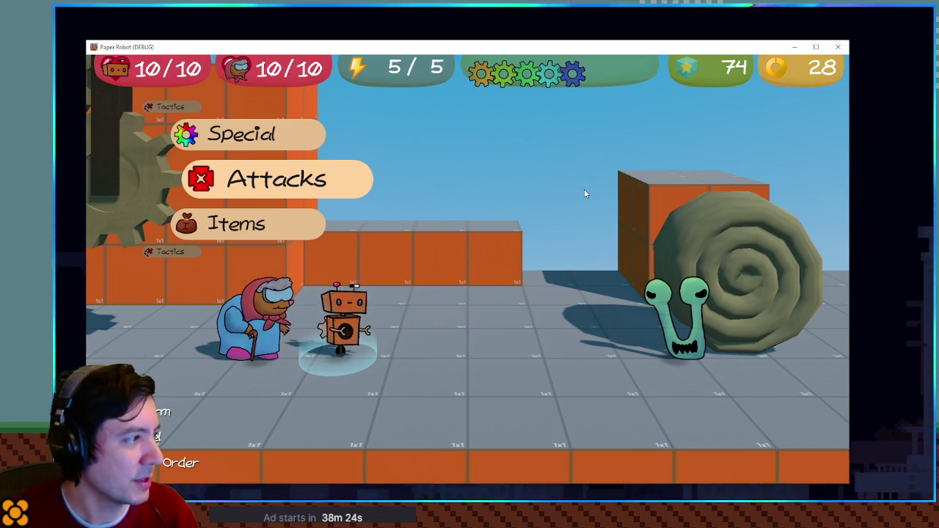
pyautogui.press('space')
pyautogui.press('space')
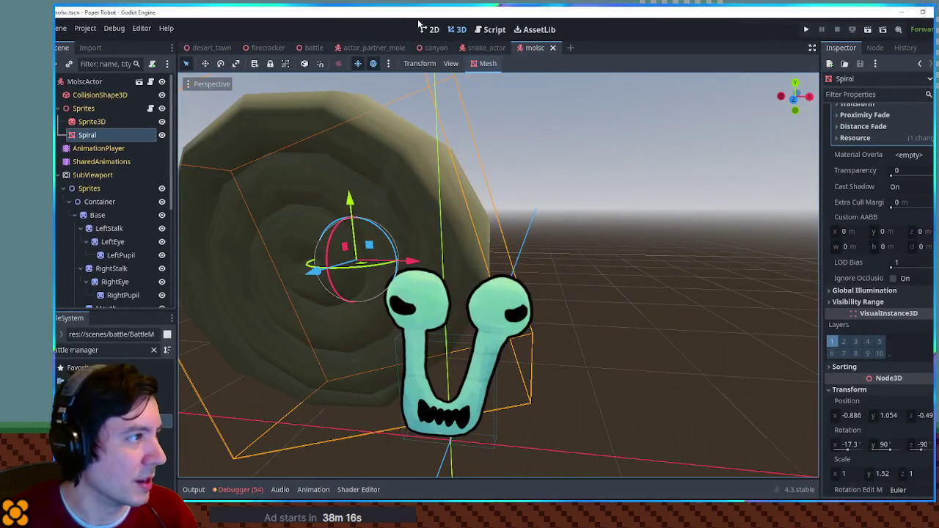
# In the 2D workspace, set the AnimationPlayer's Root Node to AnimationCanvas
pyautogui.click(429, 29)
pyautogui.scroll(8, 501, 249)
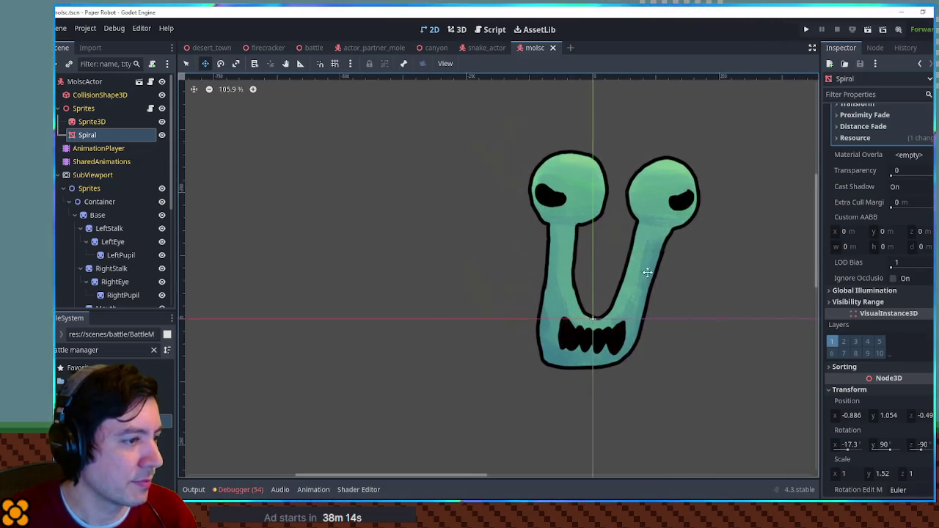
pyautogui.press('q')
pyautogui.scroll(-4, 507, 254)
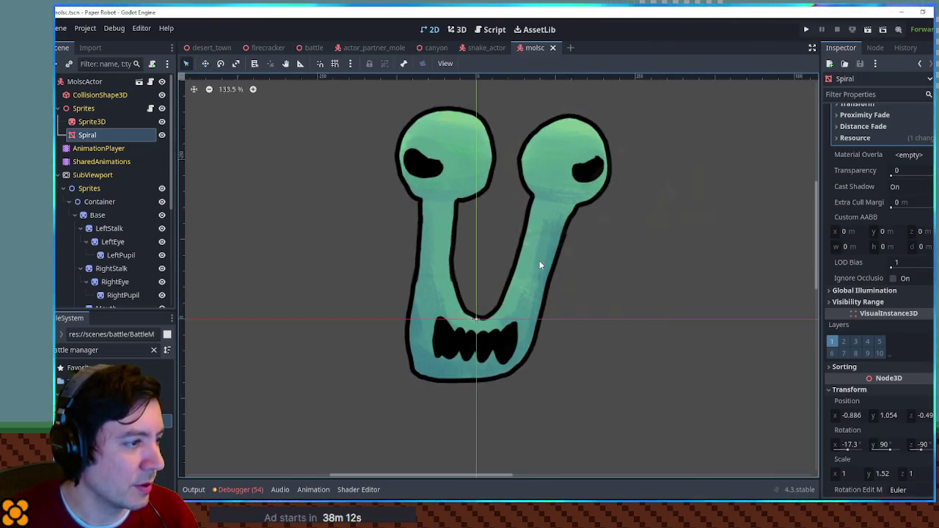
pyautogui.click(64, 188)
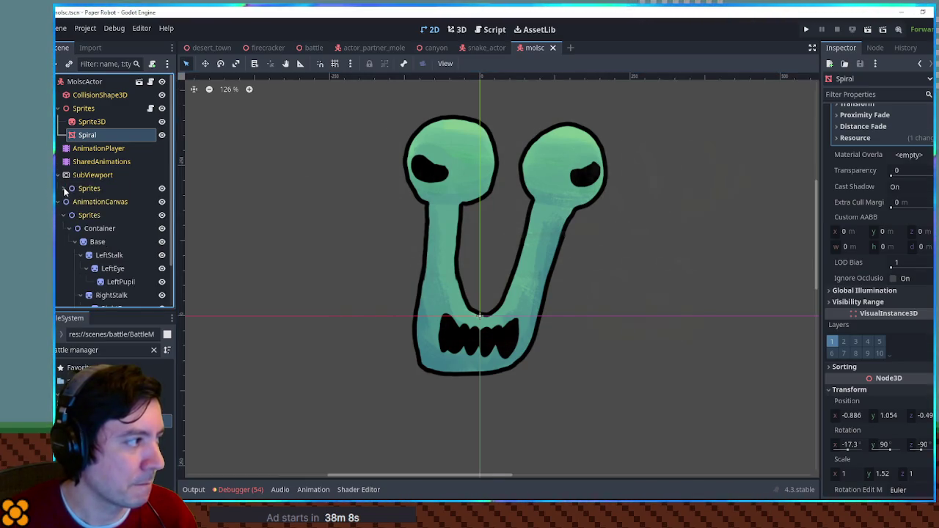
pyautogui.scroll(-2, 101, 211)
pyautogui.click(92, 99)
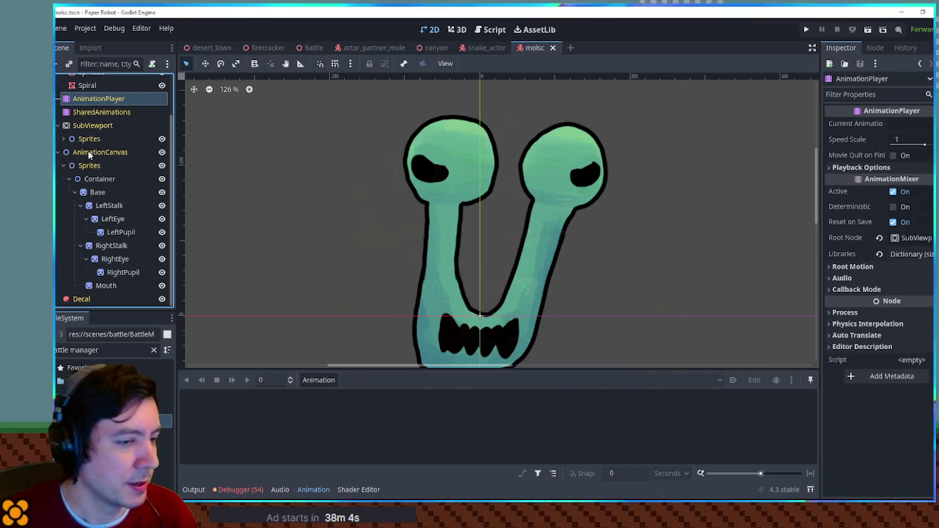
pyautogui.moveTo(89, 152)
pyautogui.mouseDown()
pyautogui.moveTo(792, 259)
pyautogui.moveTo(880, 247)
pyautogui.mouseUp()
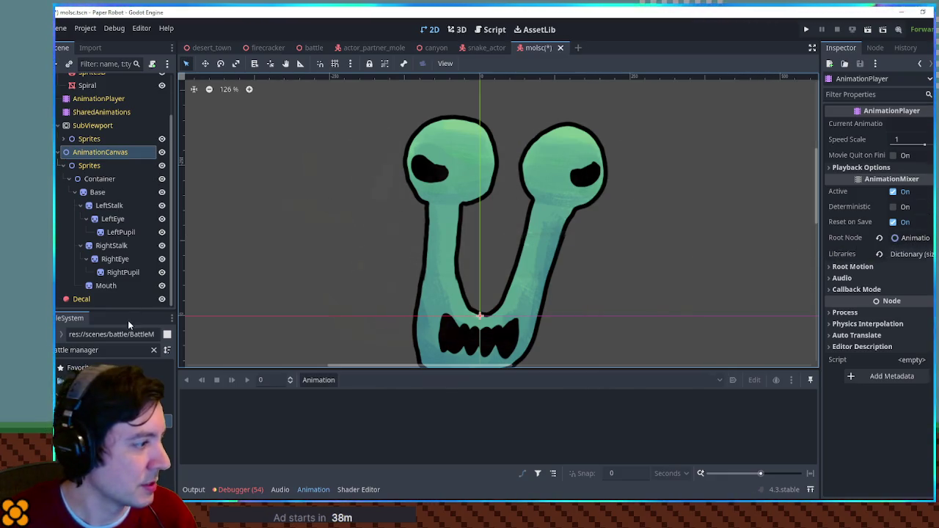
# Create a new empty animation named idle
pyautogui.click(323, 382)
pyautogui.click(327, 392)
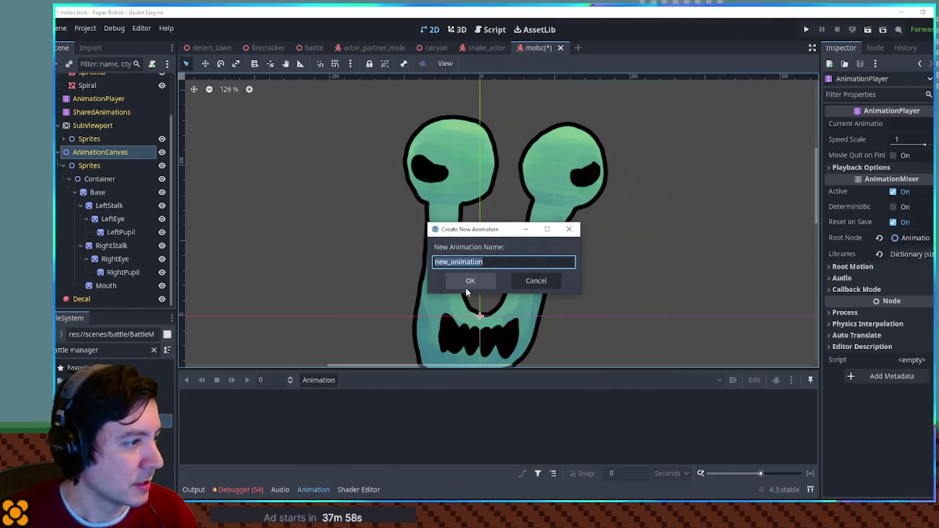
pyautogui.write('idle')
pyautogui.press('Return')
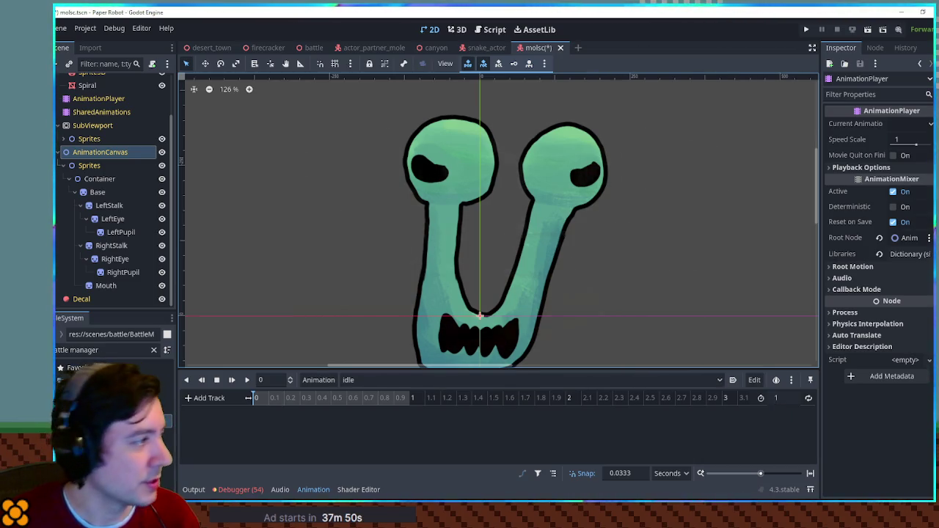
pyautogui.click(109, 207)
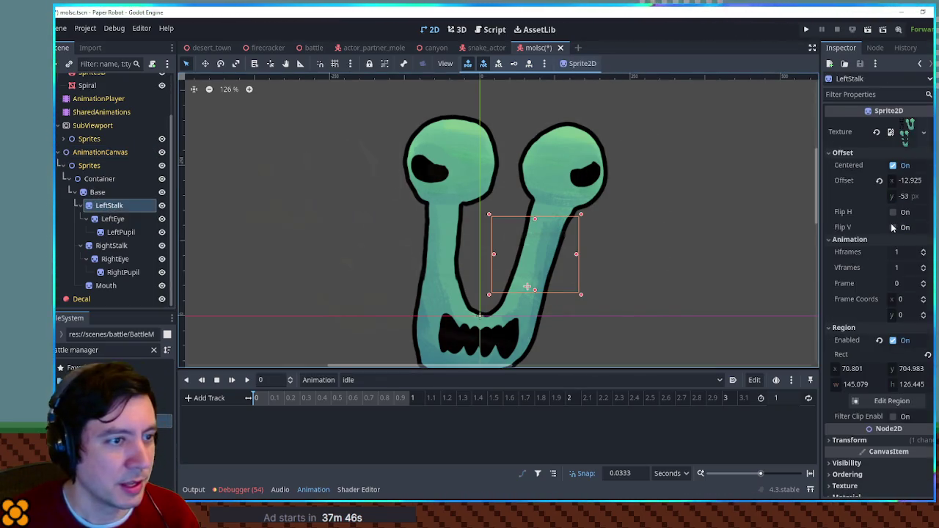
# Keyframe rotation at time 0 for LeftStalk, RightStalk, LeftEye and RightEye
pyautogui.scroll(-3, 915, 294)
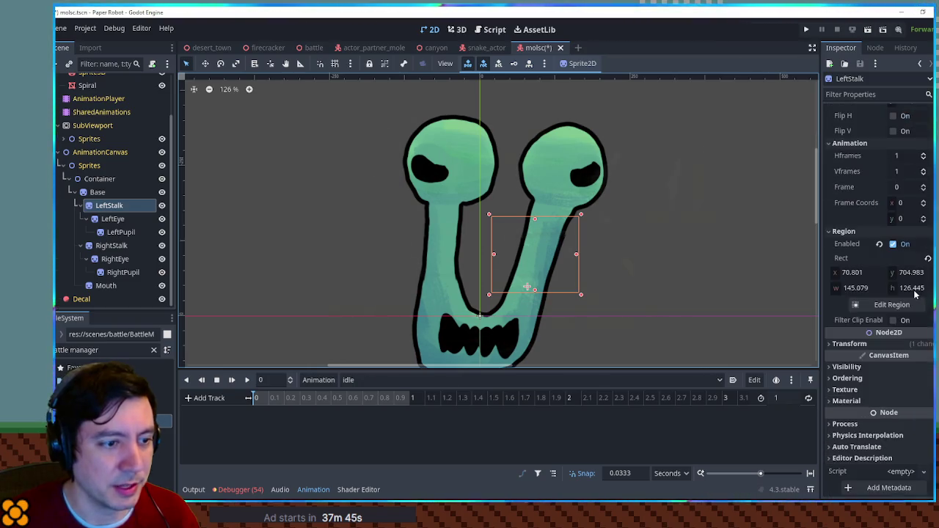
pyautogui.click(910, 344)
pyautogui.click(928, 388)
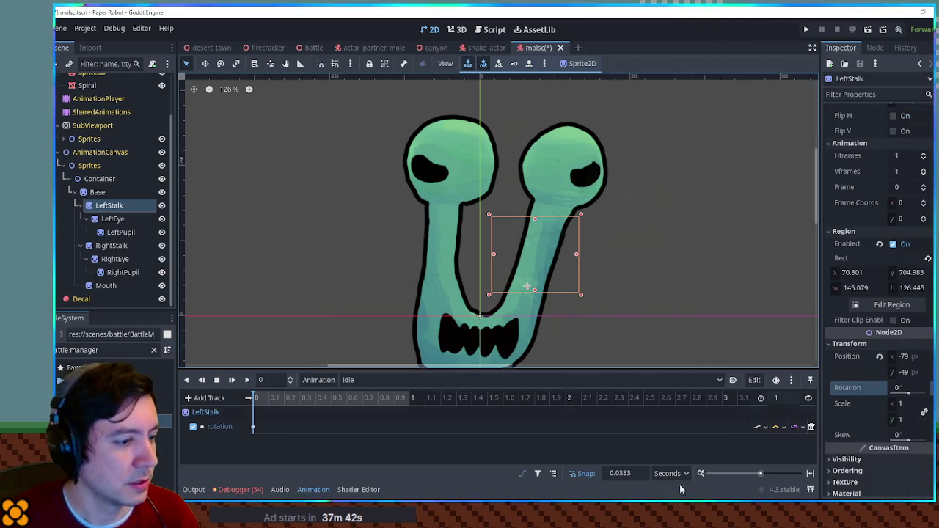
pyautogui.click(553, 475)
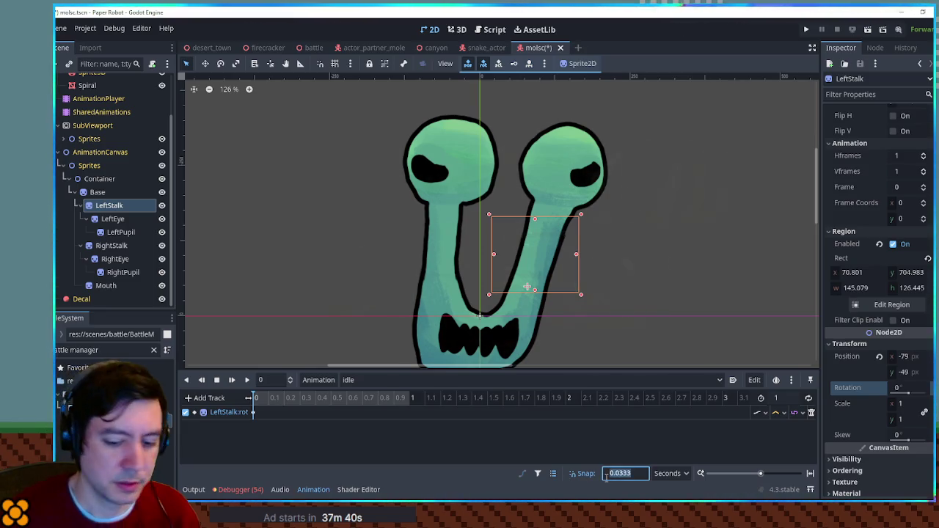
pyautogui.click(112, 248)
pyautogui.click(850, 287)
pyautogui.click(928, 332)
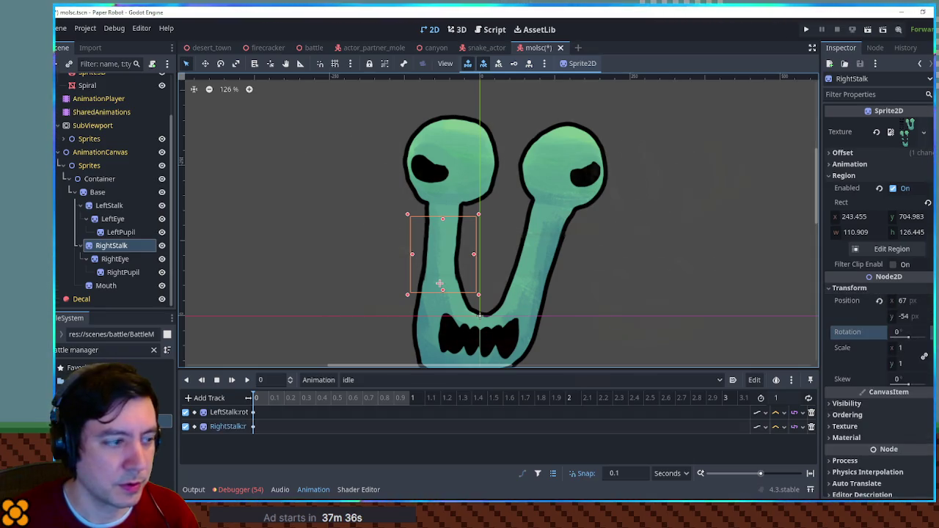
pyautogui.click(113, 218)
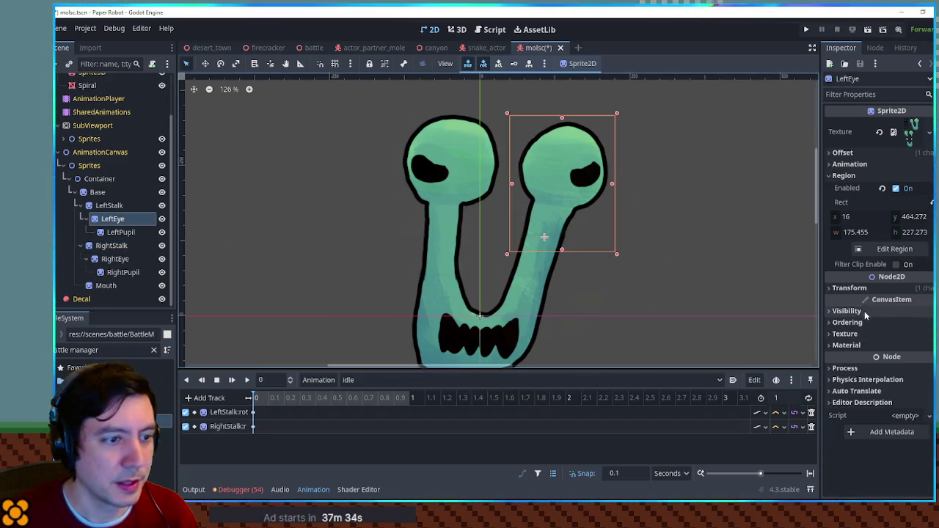
pyautogui.click(928, 331)
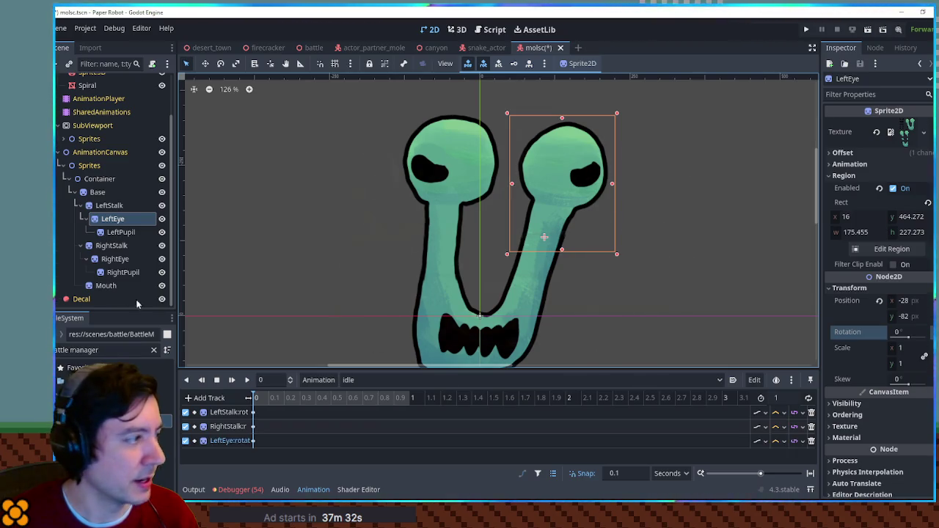
pyautogui.click(103, 263)
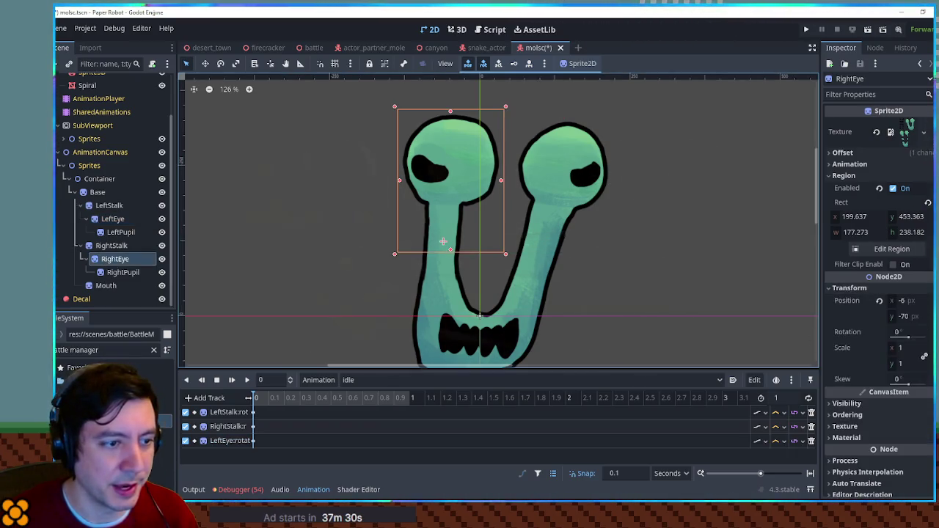
pyautogui.click(928, 334)
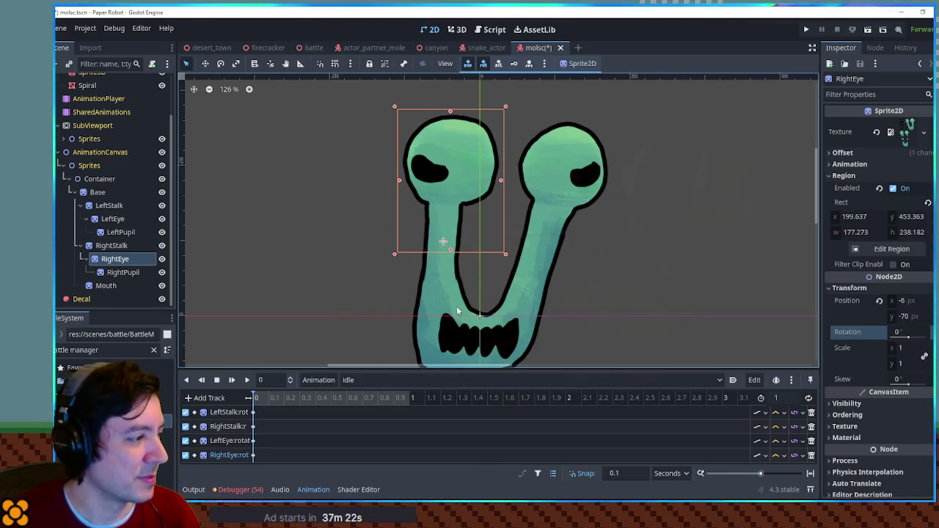
# Change the interpolation mode of the stalk and eye rotation tracks
pyautogui.scroll(-2, 456, 311)
pyautogui.click(781, 426)
pyautogui.click(778, 438)
pyautogui.click(778, 440)
pyautogui.click(783, 469)
pyautogui.click(776, 455)
pyautogui.click(783, 470)
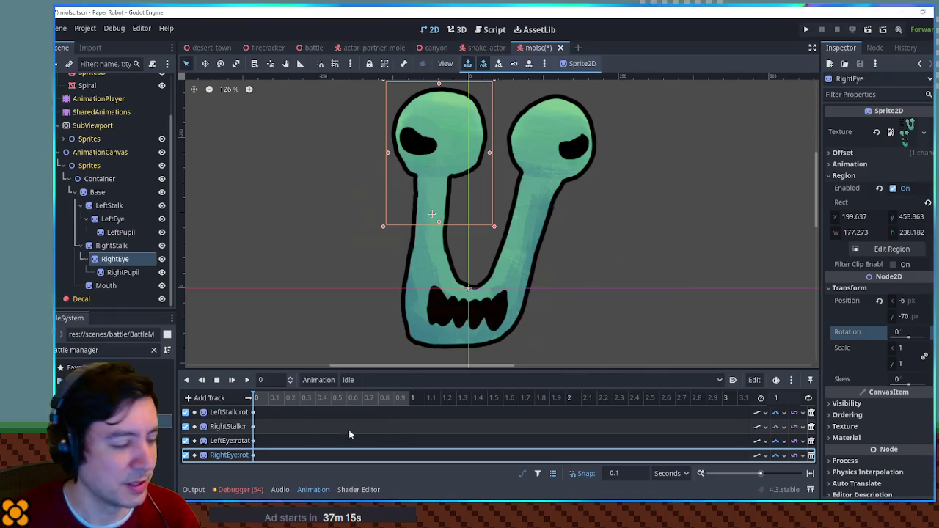
# Review and adjust the rotation values of the four time-0 keys
pyautogui.moveTo(268, 409); pyautogui.dragTo(256, 467)
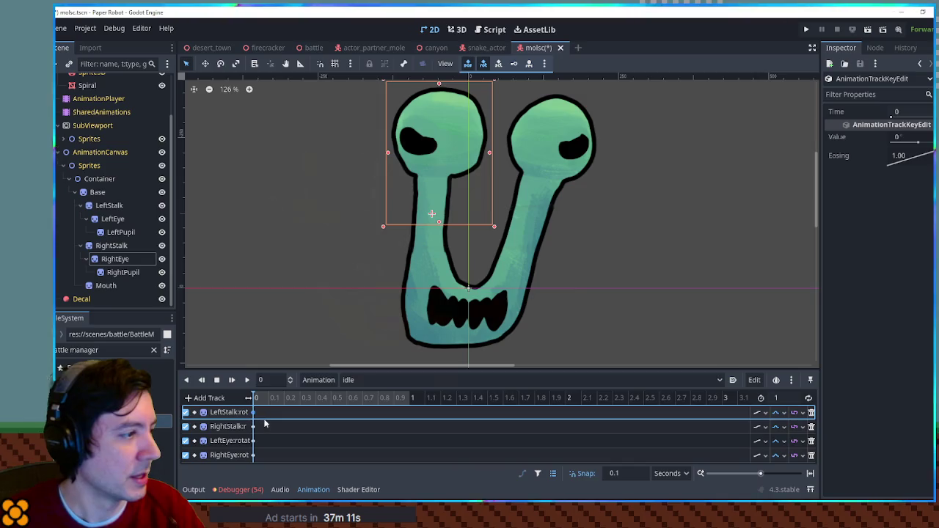
pyautogui.click(915, 139)
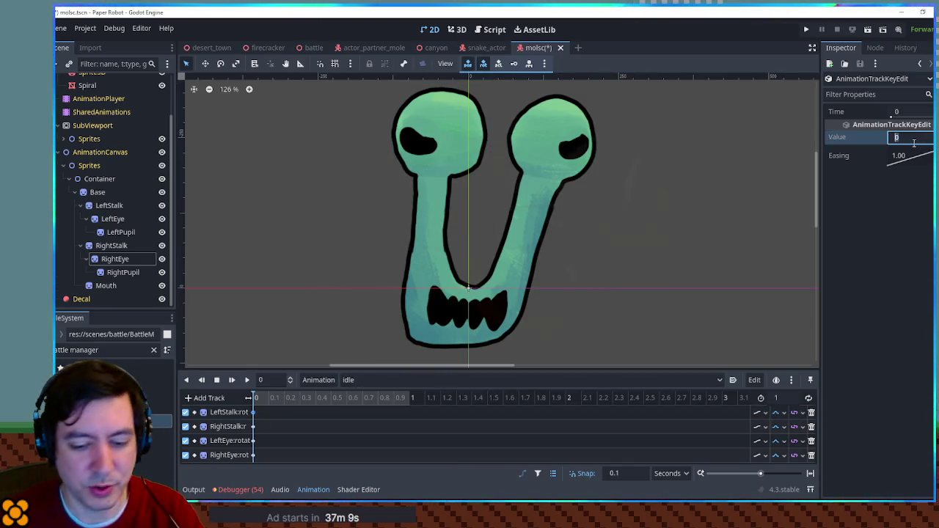
pyautogui.write('-3')
pyautogui.click(336, 426)
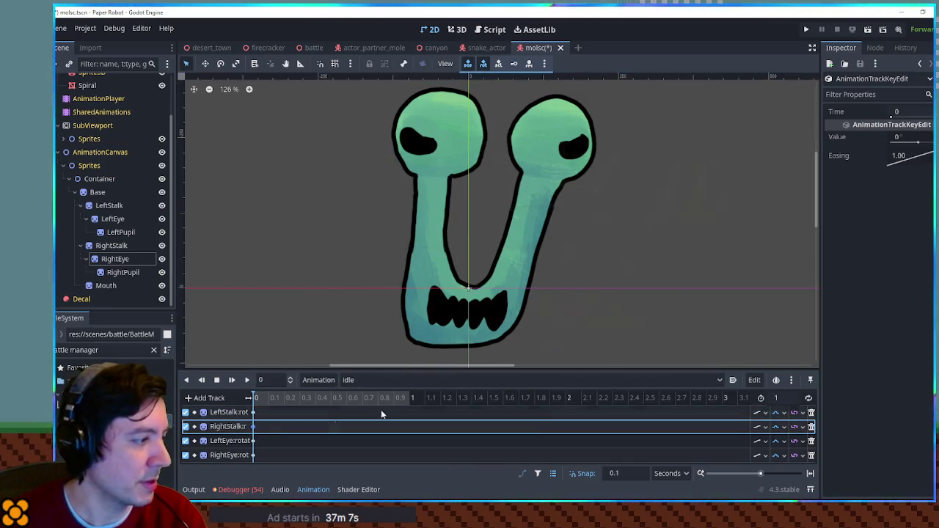
pyautogui.click(915, 137)
pyautogui.click(254, 440)
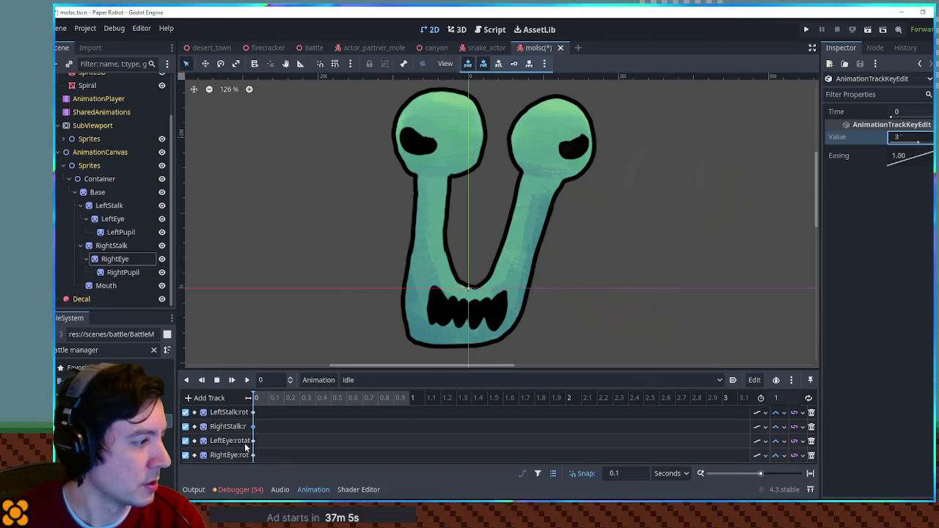
pyautogui.click(918, 138)
pyautogui.write('-3')
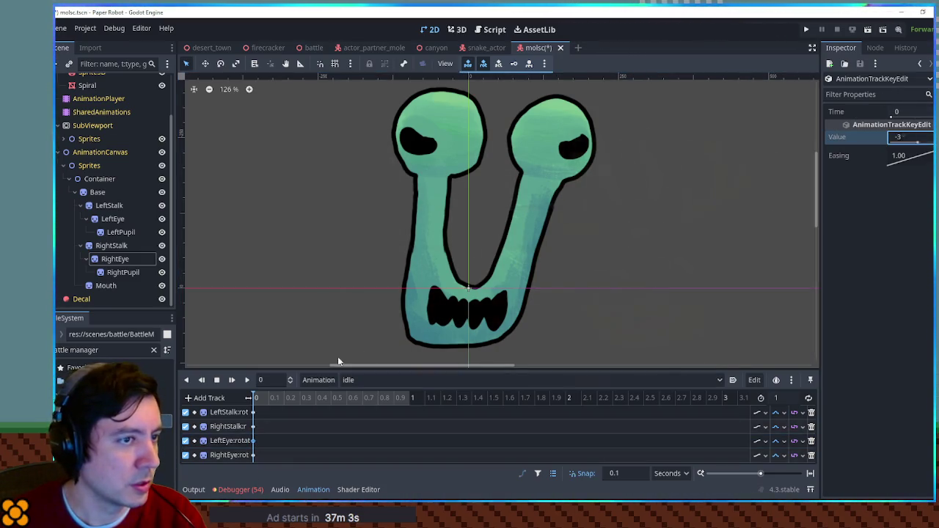
pyautogui.click(253, 455)
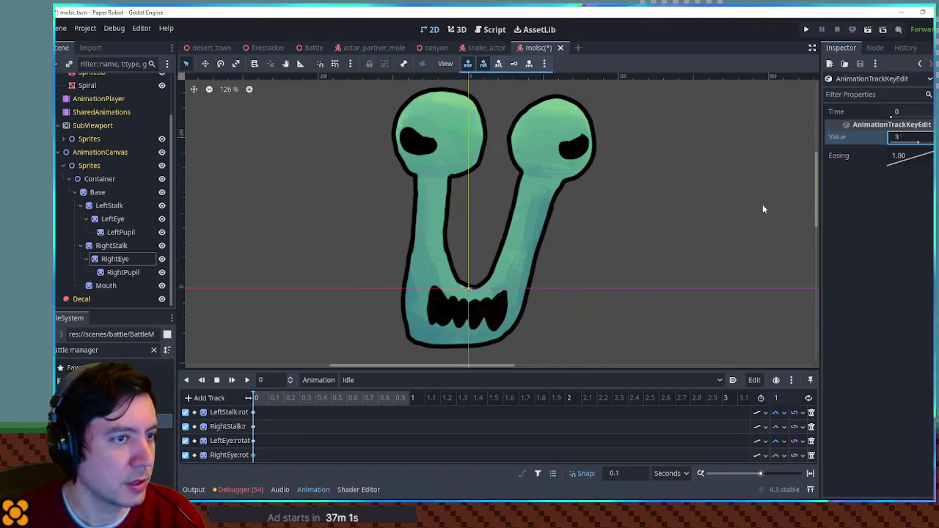
# Insert rotation keys at 0.5 seconds on the stalk and eye tracks
pyautogui.rightClick(331, 411)
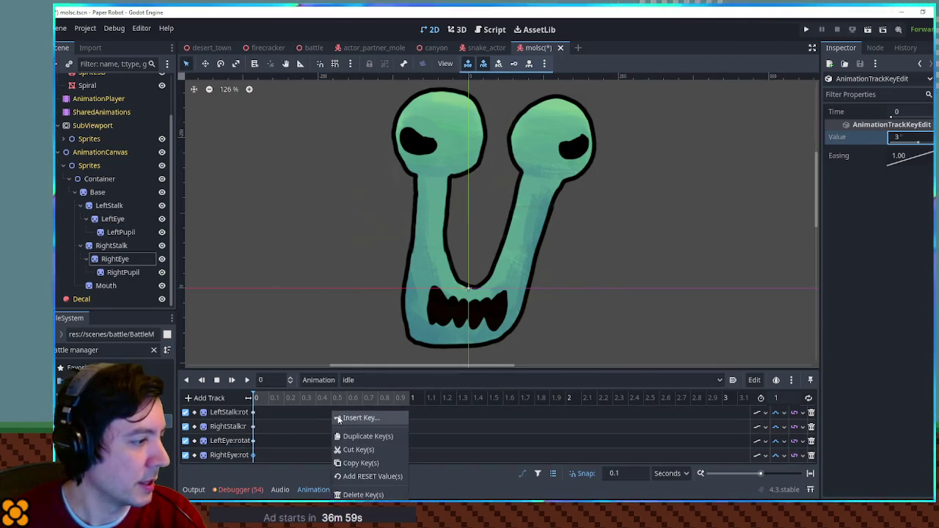
pyautogui.click(337, 436)
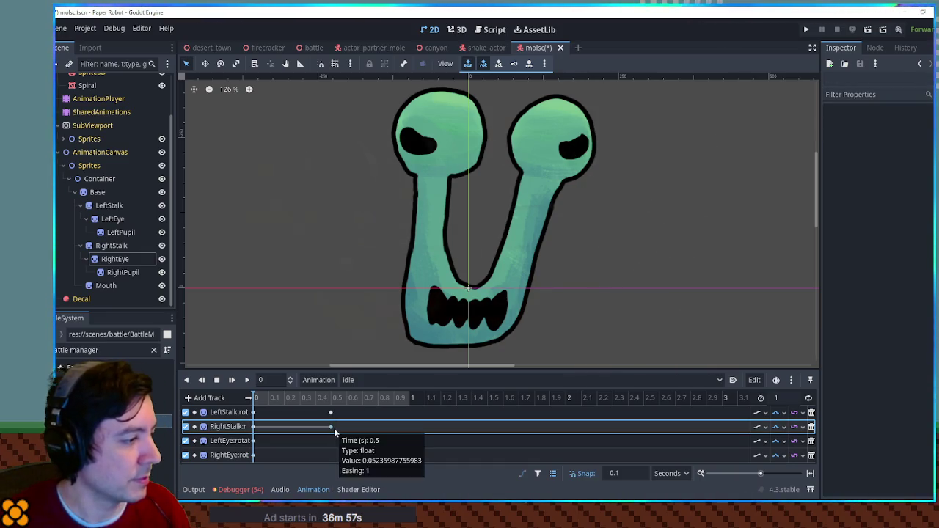
pyautogui.click(331, 426)
pyautogui.rightClick(331, 412)
pyautogui.click(330, 448)
pyautogui.rightClick(330, 442)
pyautogui.click(341, 416)
pyautogui.rightClick(331, 455)
pyautogui.click(343, 440)
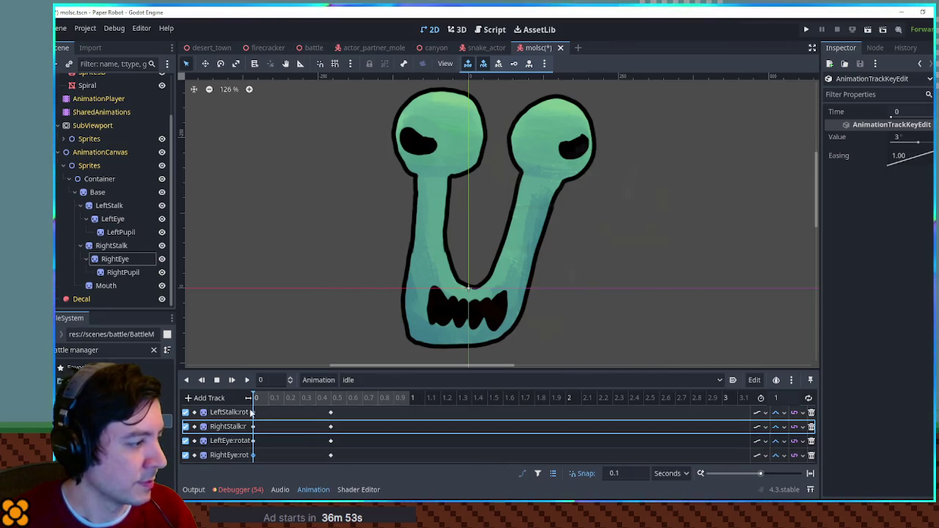
# Set rotation values on the 0.5-second keys, giving RightEye -3
pyautogui.click(253, 441)
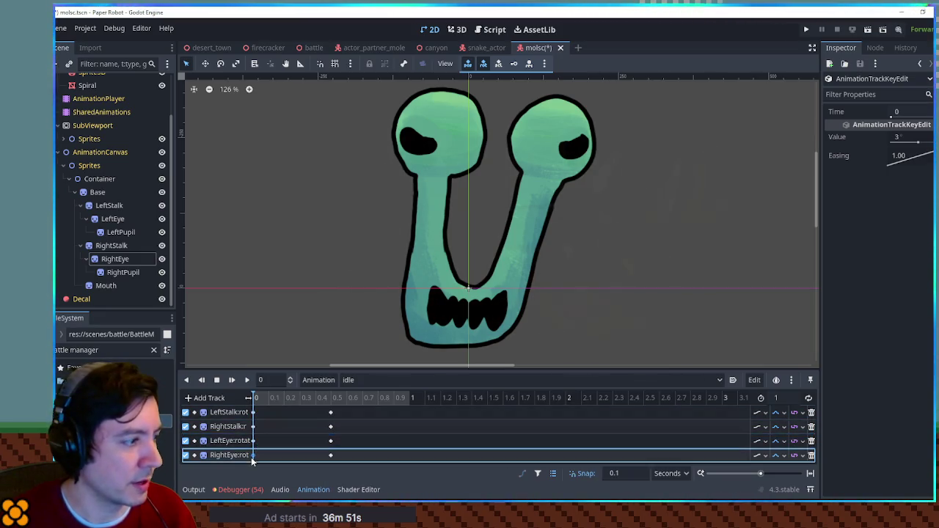
pyautogui.click(331, 413)
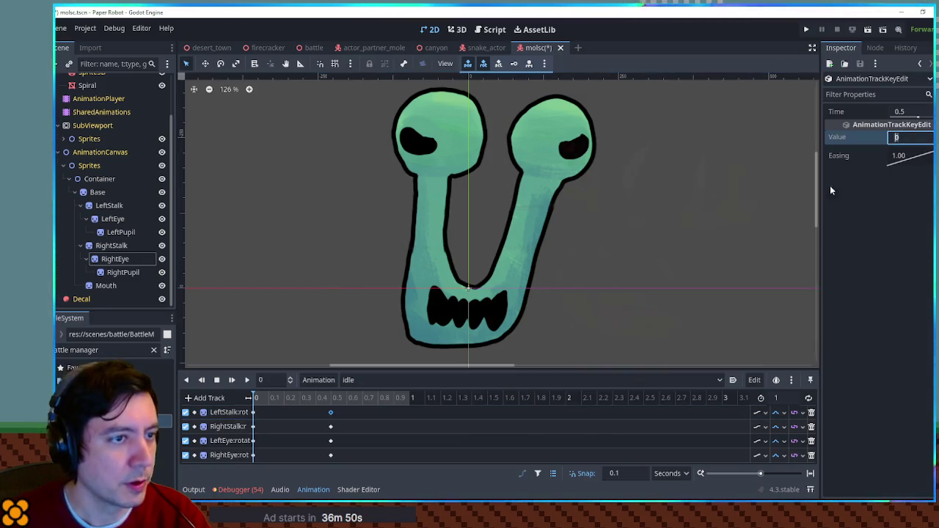
pyautogui.click(330, 427)
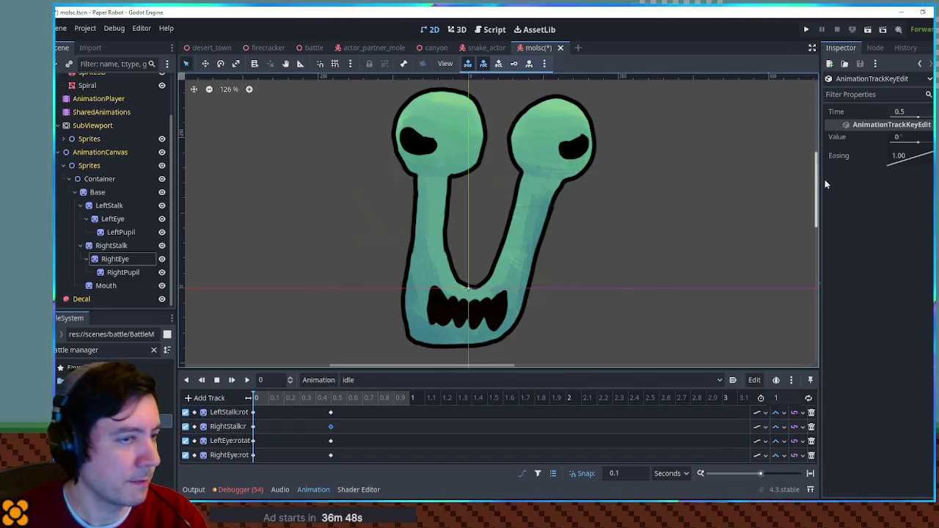
pyautogui.click(907, 138)
pyautogui.click(330, 441)
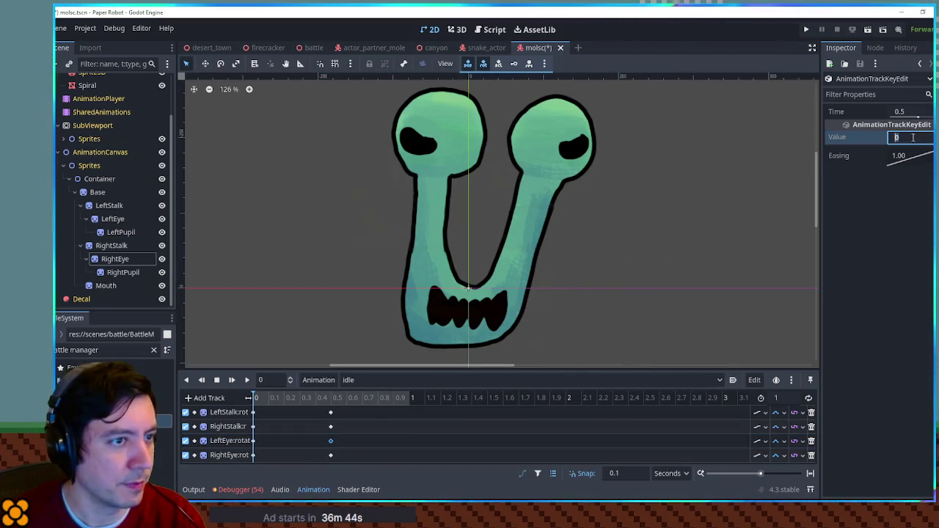
pyautogui.write('3')
pyautogui.click(330, 455)
pyautogui.click(907, 138)
pyautogui.write('-3')
# Make idle loop with a 2-second length and move the 0.5 s keys to 1 second
pyautogui.click(807, 398)
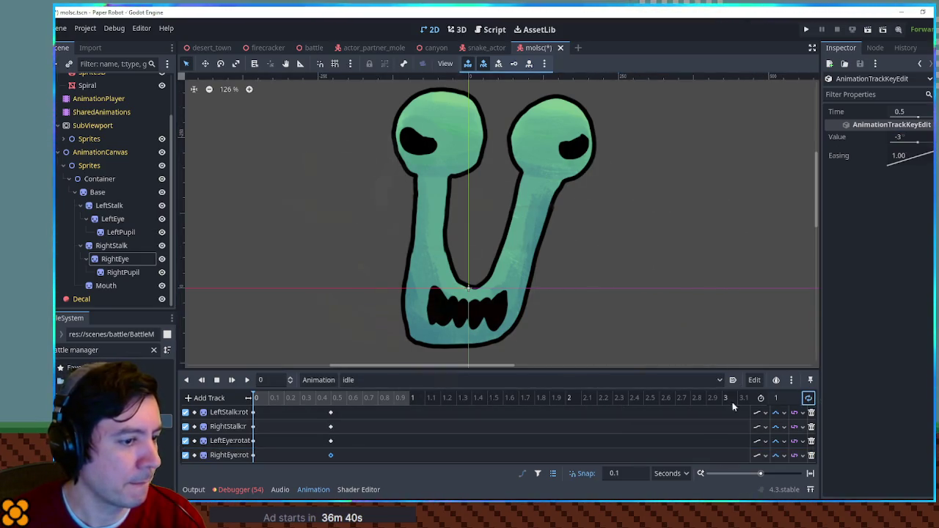
pyautogui.click(248, 381)
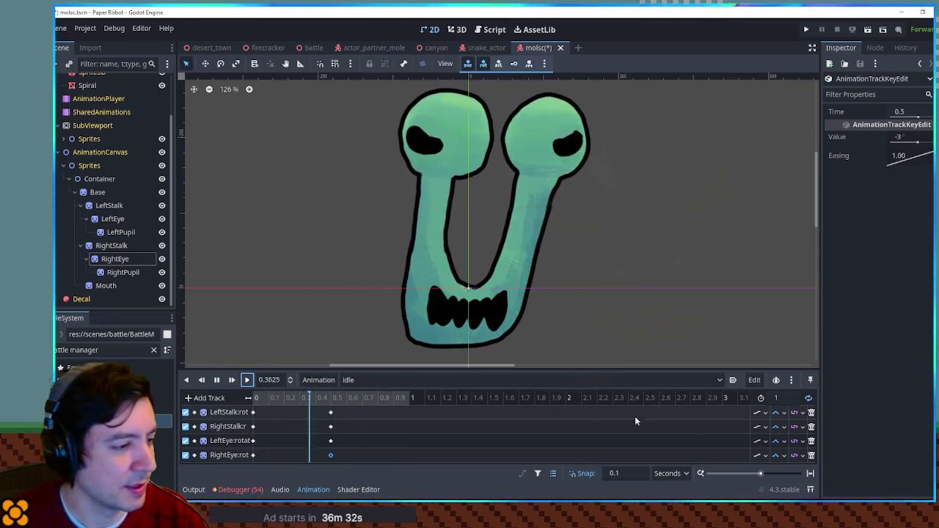
pyautogui.click(776, 397)
pyautogui.write('2')
pyautogui.press('Return')
pyautogui.moveTo(342, 410)
pyautogui.mouseDown()
pyautogui.moveTo(317, 458)
pyautogui.moveTo(408, 456)
pyautogui.mouseUp()
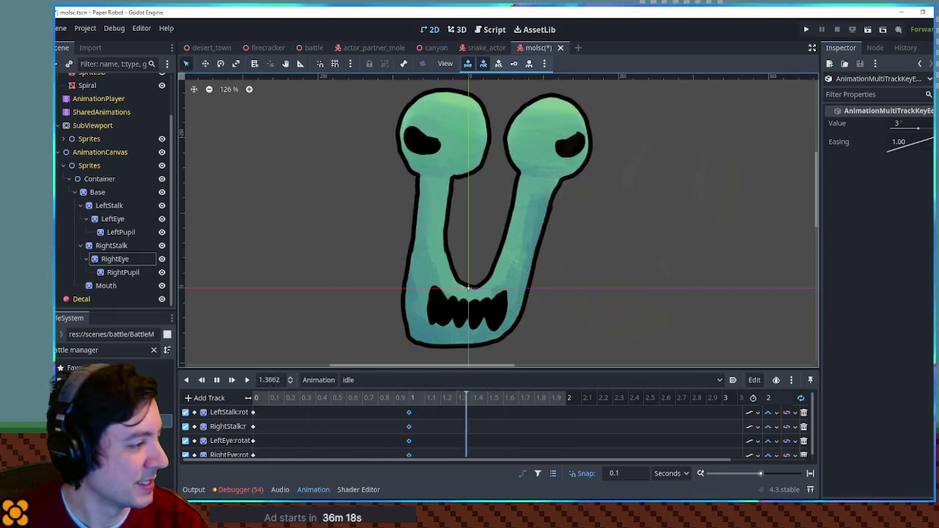
# Key the Mouth sprite's scale in idle and move that key to time 0
pyautogui.click(466, 308)
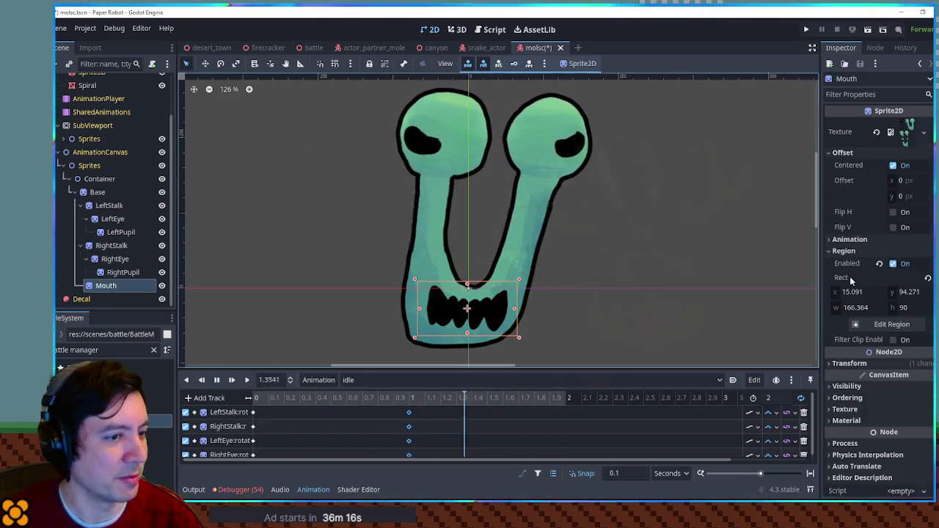
pyautogui.click(849, 363)
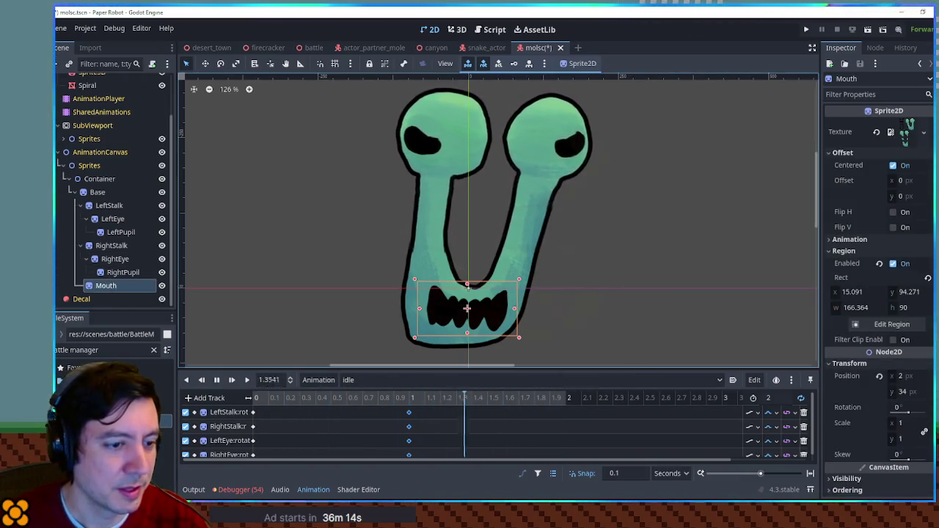
pyautogui.click(924, 432)
pyautogui.scroll(-2, 384, 433)
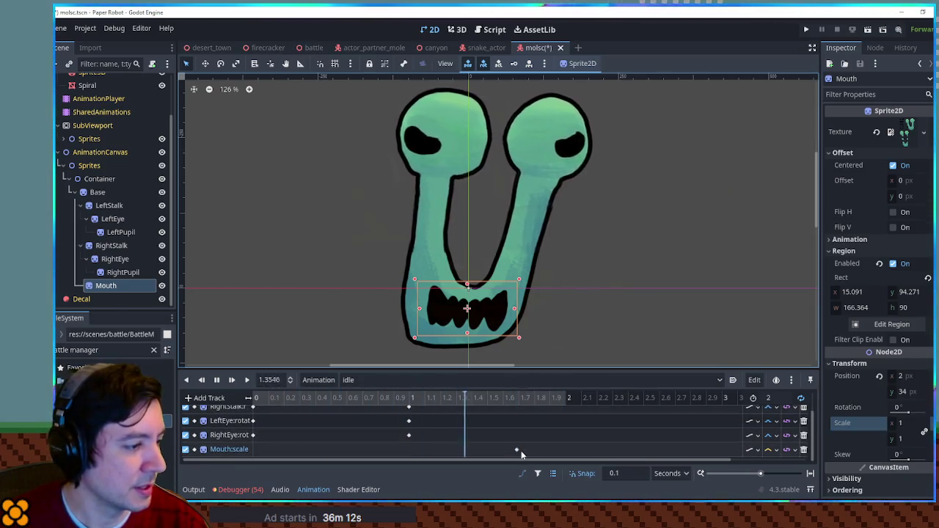
pyautogui.moveTo(517, 449); pyautogui.dragTo(257, 450)
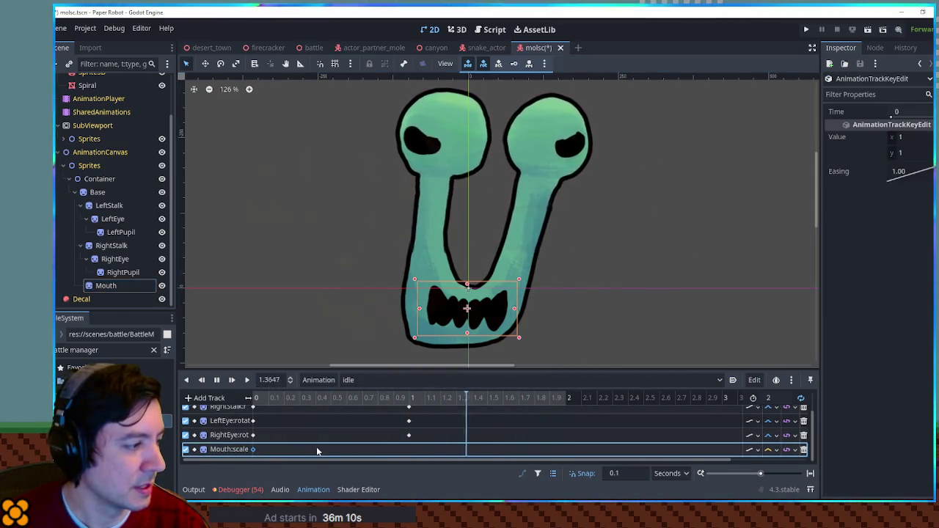
# Insert a Mouth scale key at 0.5 seconds with a squashed mouth scale
pyautogui.rightClick(330, 450)
pyautogui.click(345, 418)
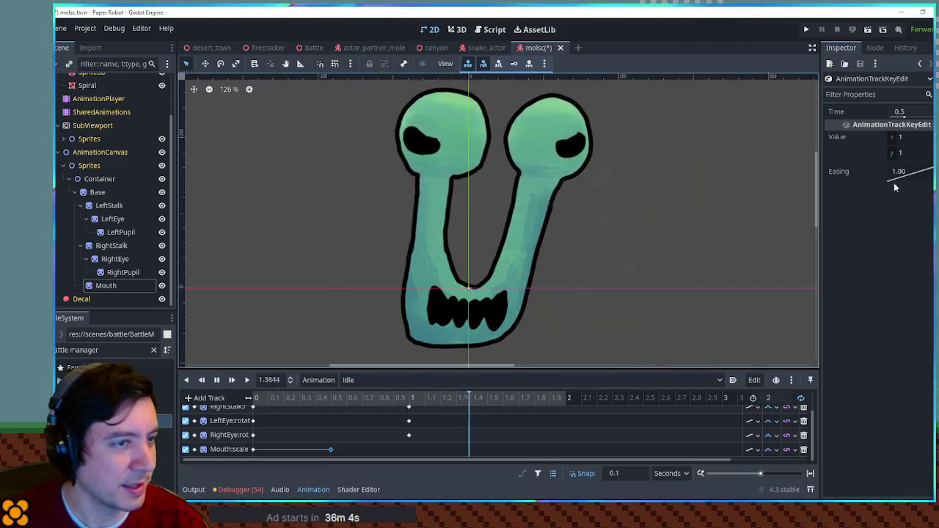
pyautogui.moveTo(906, 153); pyautogui.dragTo(896, 152)
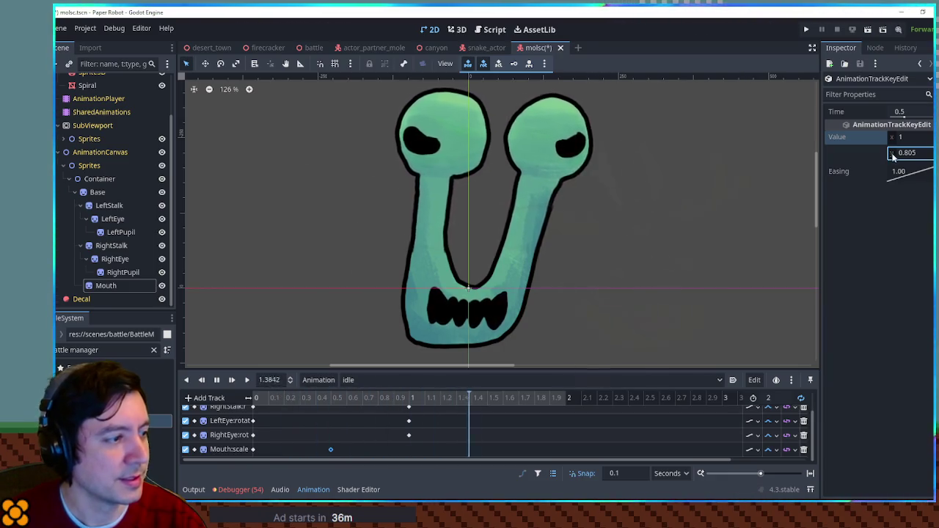
pyautogui.click(252, 449)
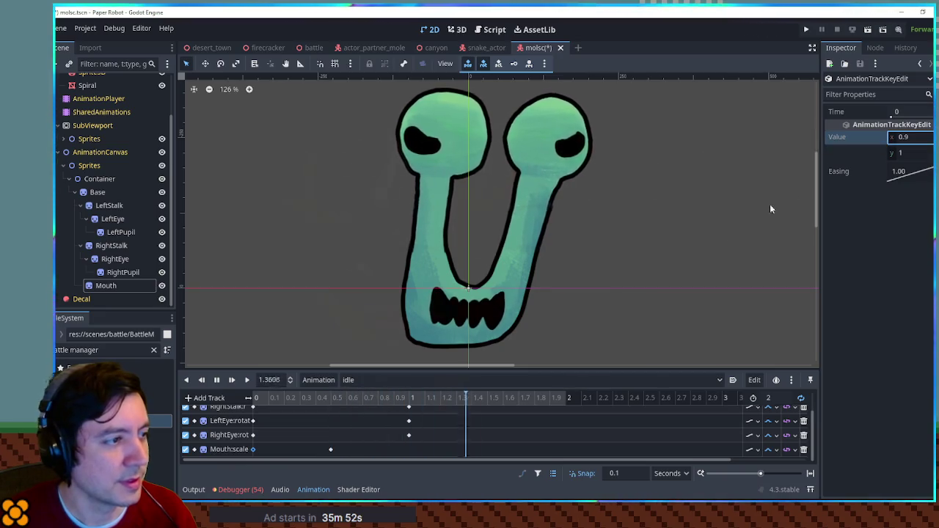
# Save the scene, rewind playback, and switch to the molsc.png sheet in Krita
pyautogui.scroll(-4, 699, 250)
pyautogui.hotkey('ctrl', 's')
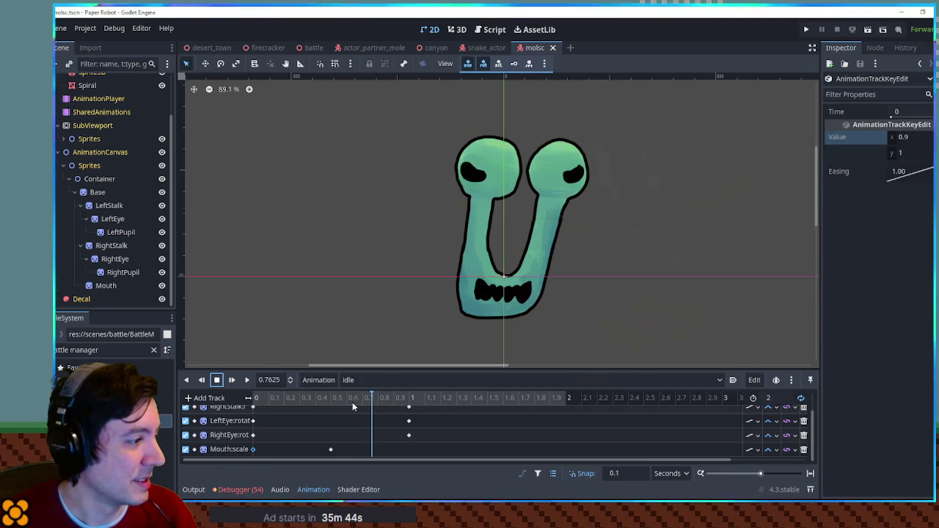
pyautogui.press('s')
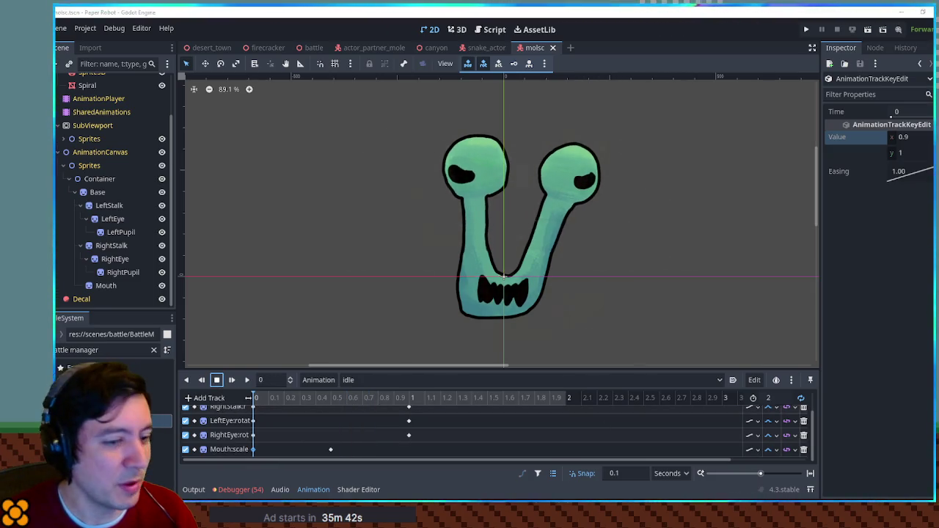
pyautogui.hotkey('alt', 'Tab')
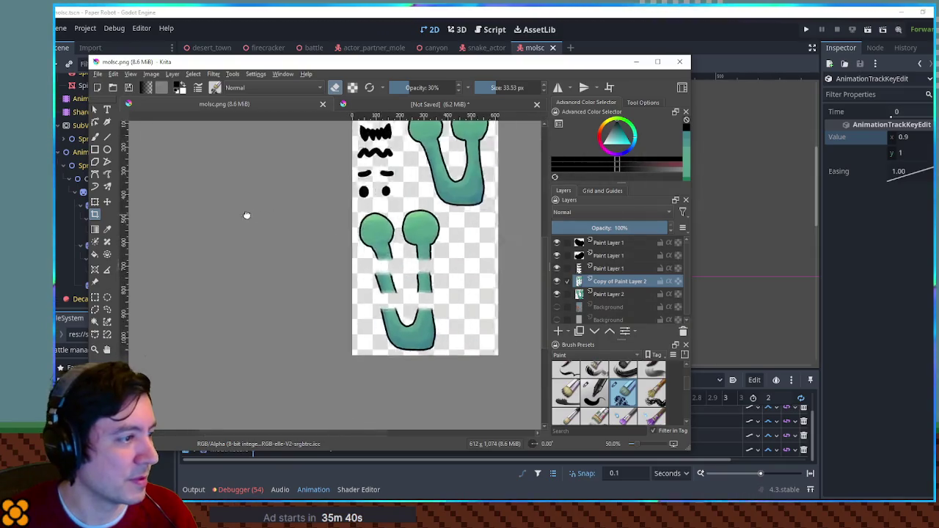
pyautogui.scroll(3, 417, 281)
pyautogui.scroll(-2, 355, 226)
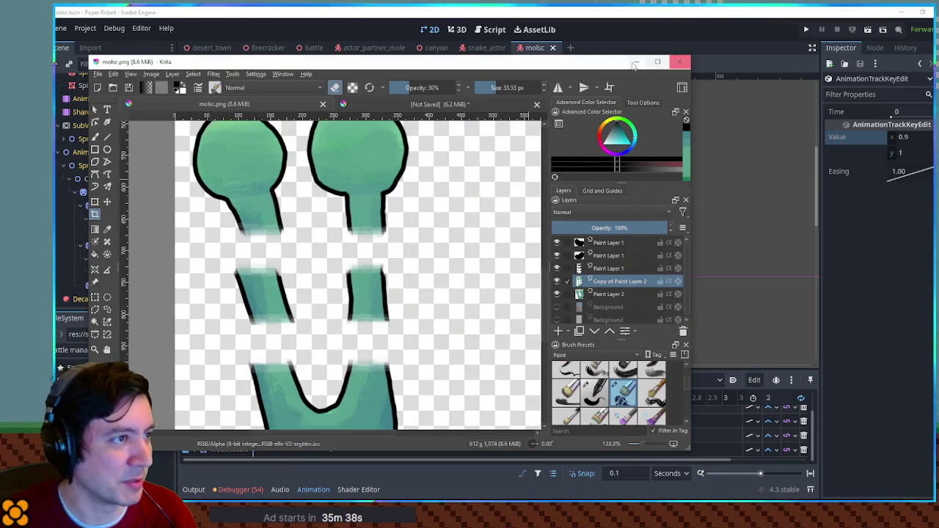
pyautogui.hotkey('alt', 'Tab')
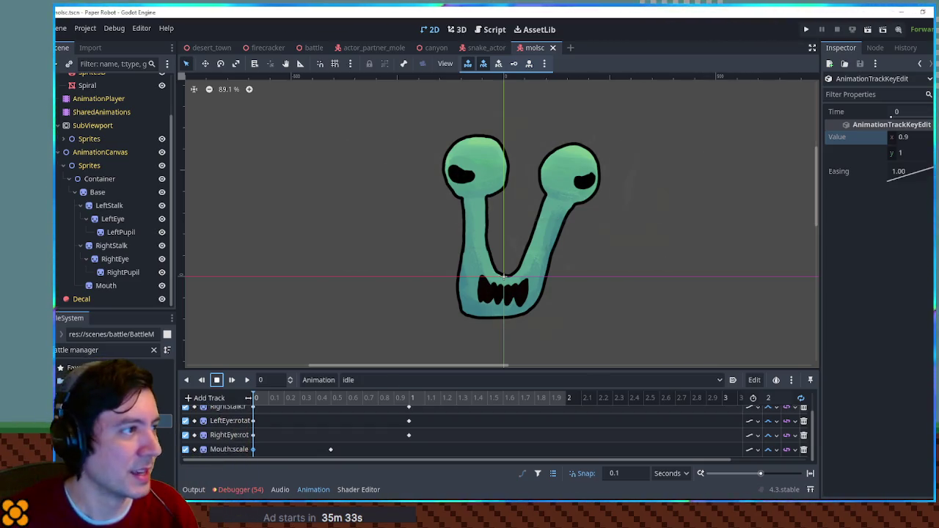
pyautogui.click(486, 47)
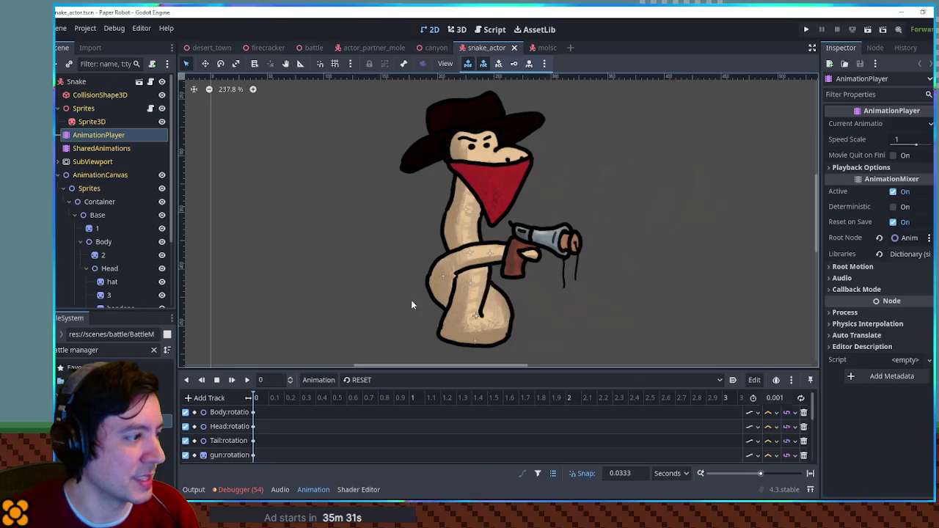
pyautogui.click(374, 380)
pyautogui.click(364, 422)
pyautogui.click(247, 380)
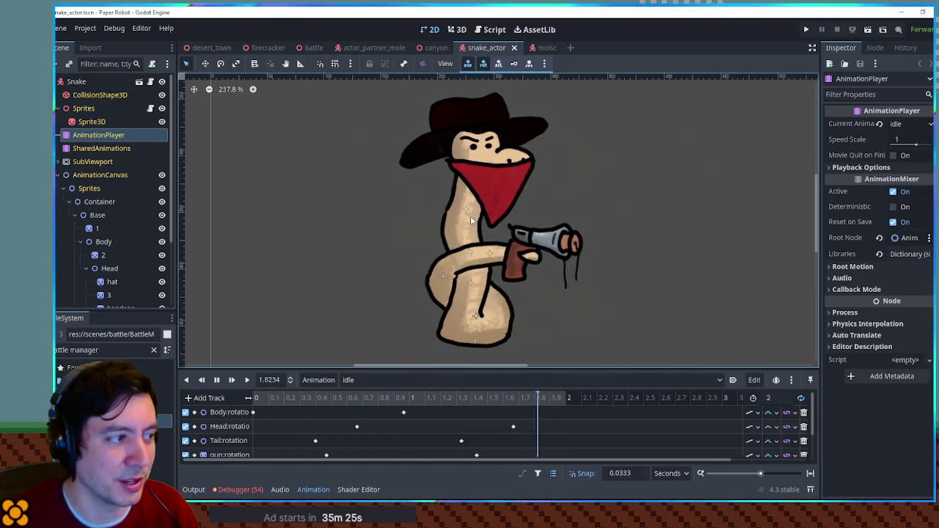
pyautogui.click(353, 380)
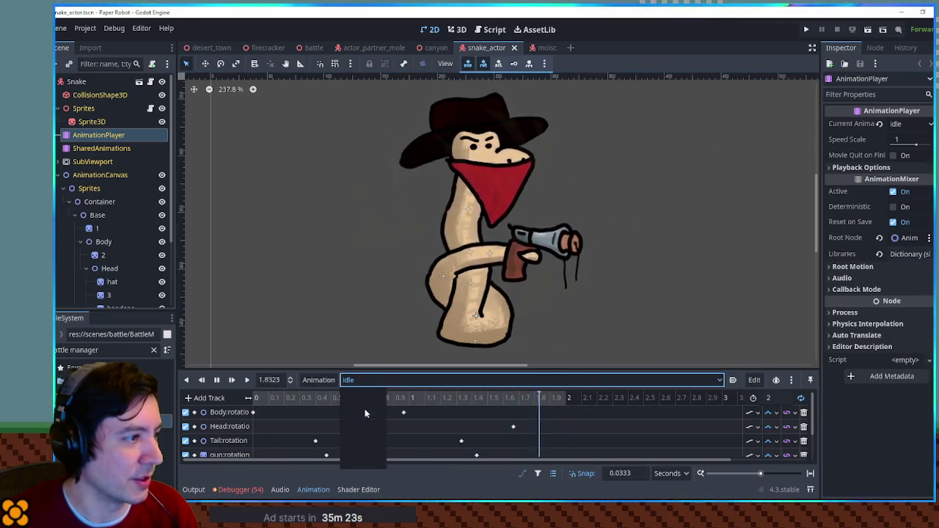
pyautogui.click(365, 413)
pyautogui.click(248, 380)
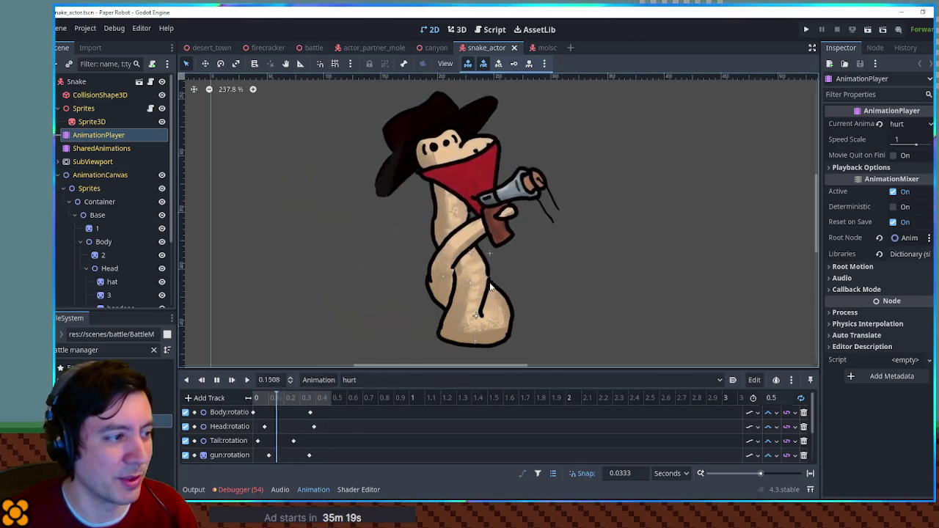
pyautogui.click(378, 381)
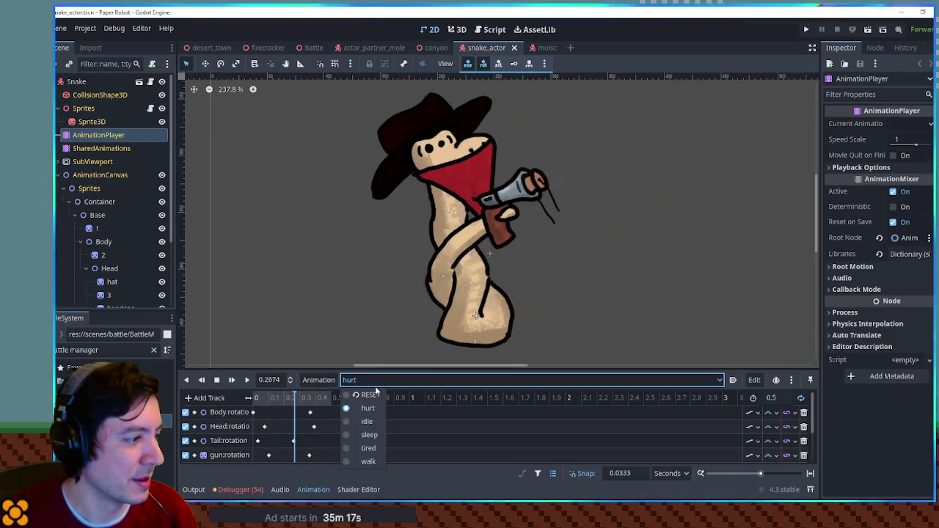
pyautogui.click(370, 395)
pyautogui.click(535, 48)
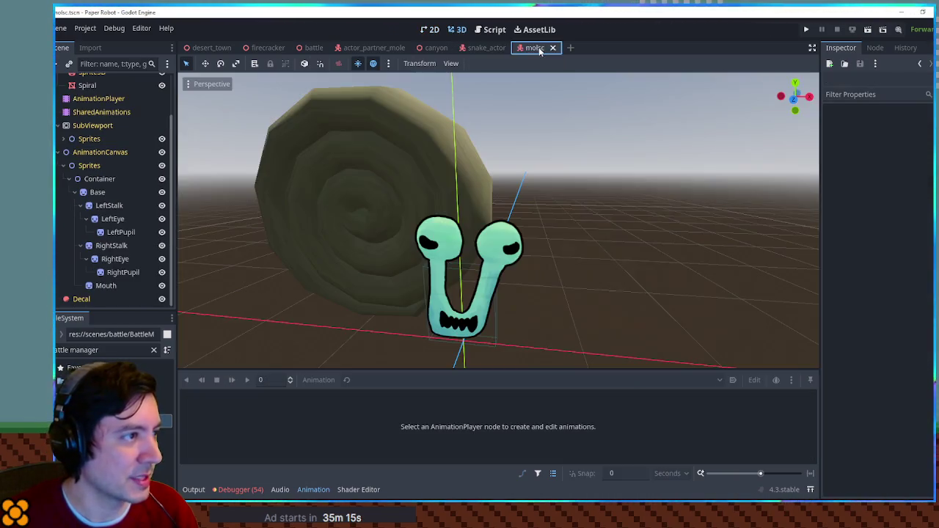
pyautogui.click(429, 29)
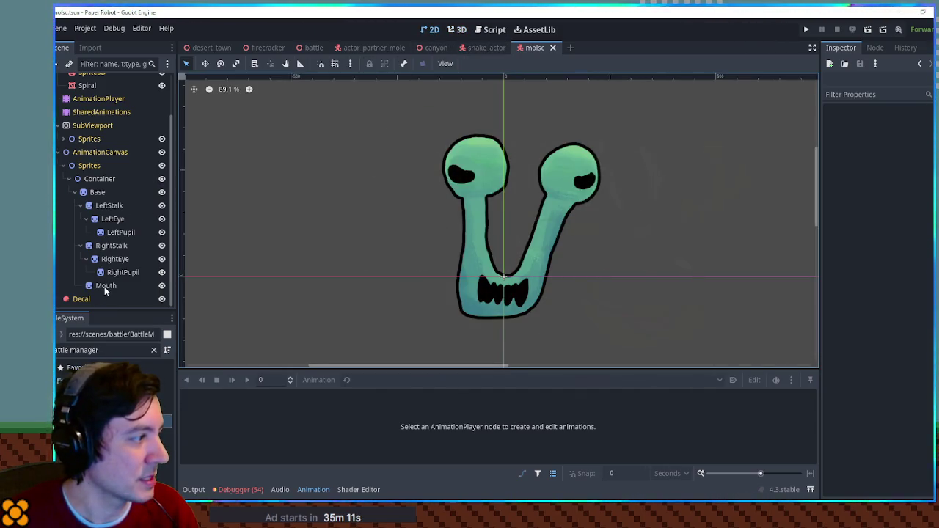
# Play the idle animation and line up the Mouth:scale key with the keys at 1.0 seconds
pyautogui.click(98, 98)
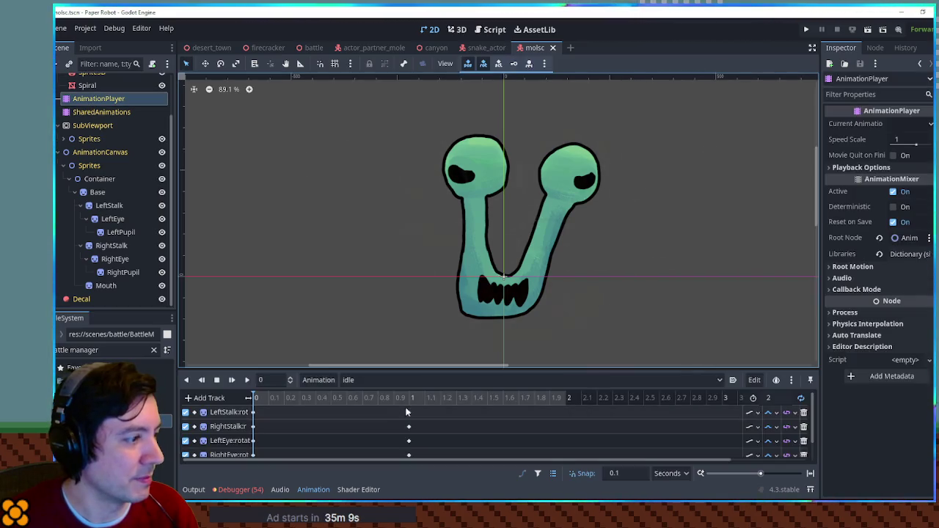
pyautogui.click(247, 381)
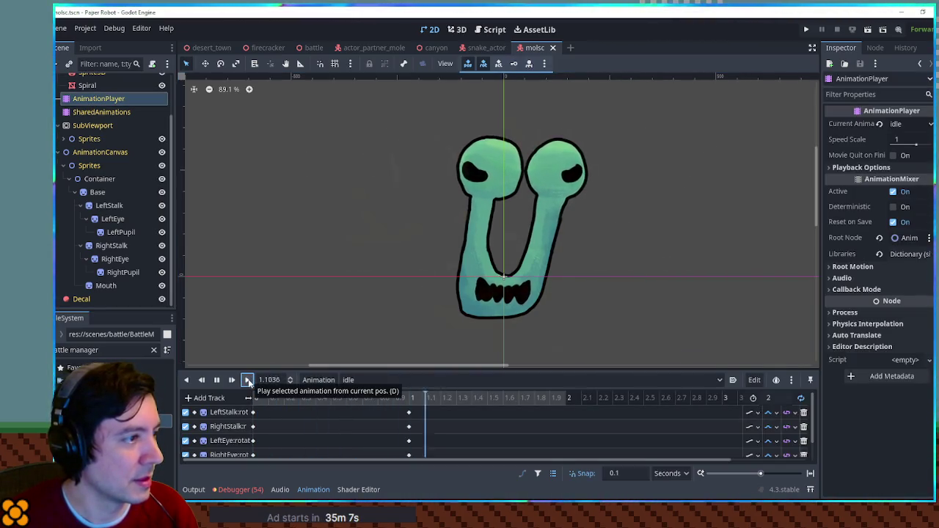
pyautogui.click(118, 231)
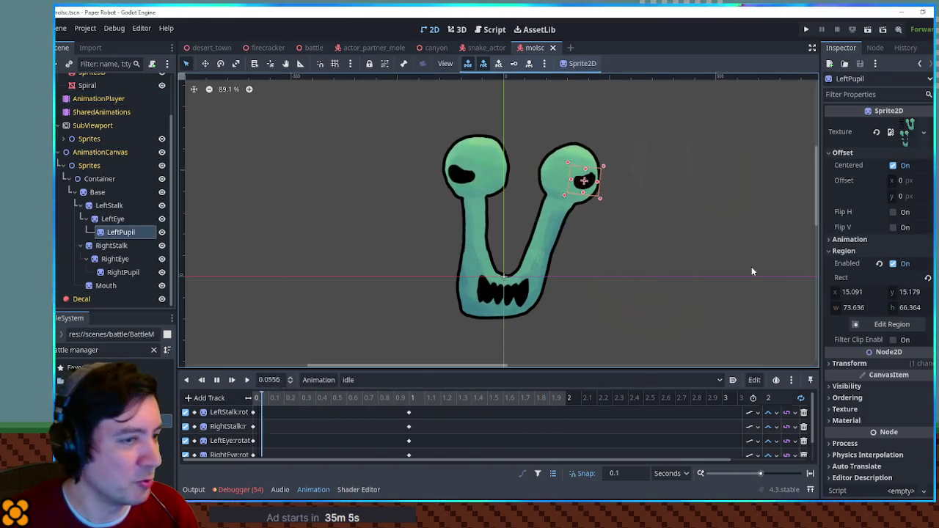
pyautogui.click(849, 364)
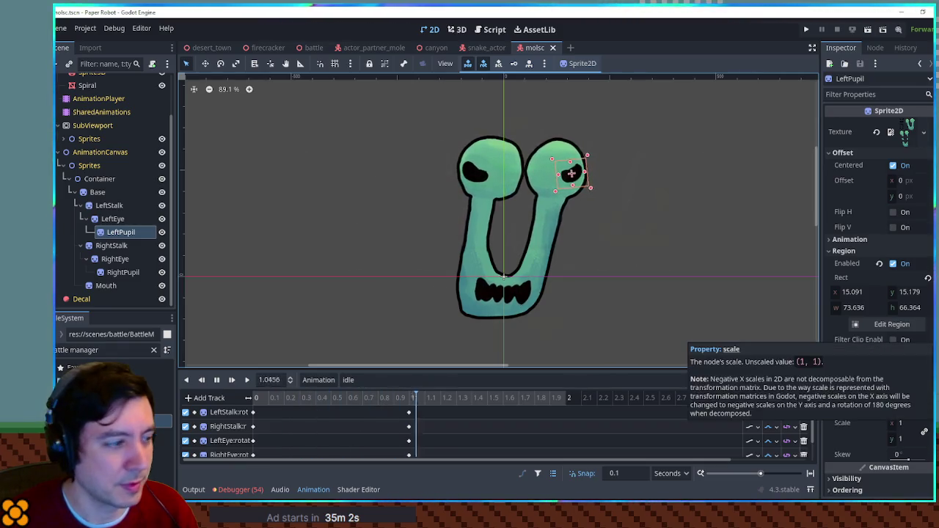
pyautogui.scroll(-2, 388, 436)
pyautogui.moveTo(331, 449); pyautogui.dragTo(412, 455)
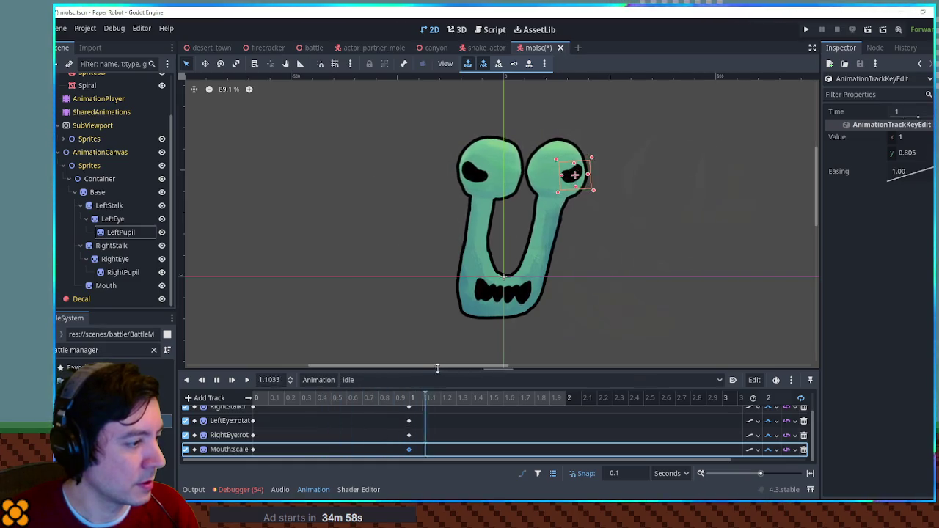
pyautogui.moveTo(443, 339); pyautogui.dragTo(443, 265)
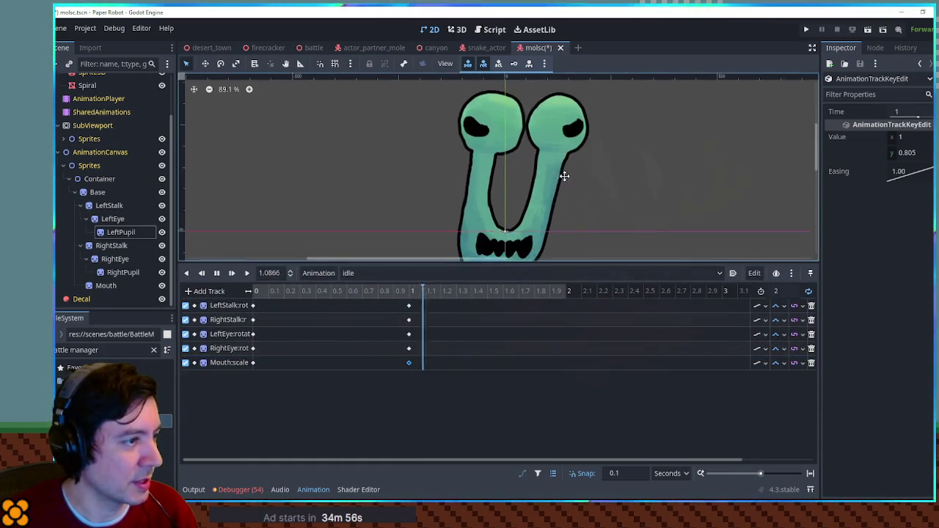
# Key LeftPupil's scale at 0 and 1 seconds, squashing it to 1.1 by 0.9
pyautogui.click(117, 232)
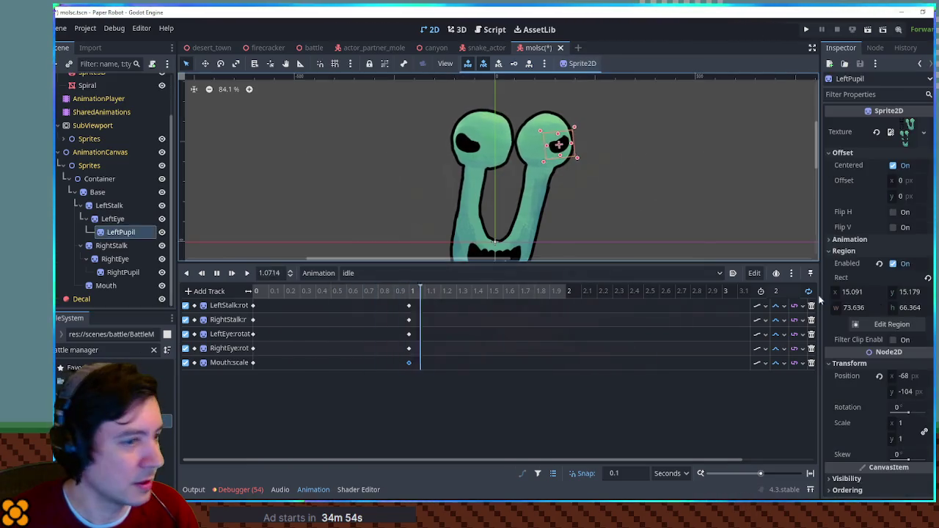
pyautogui.click(925, 432)
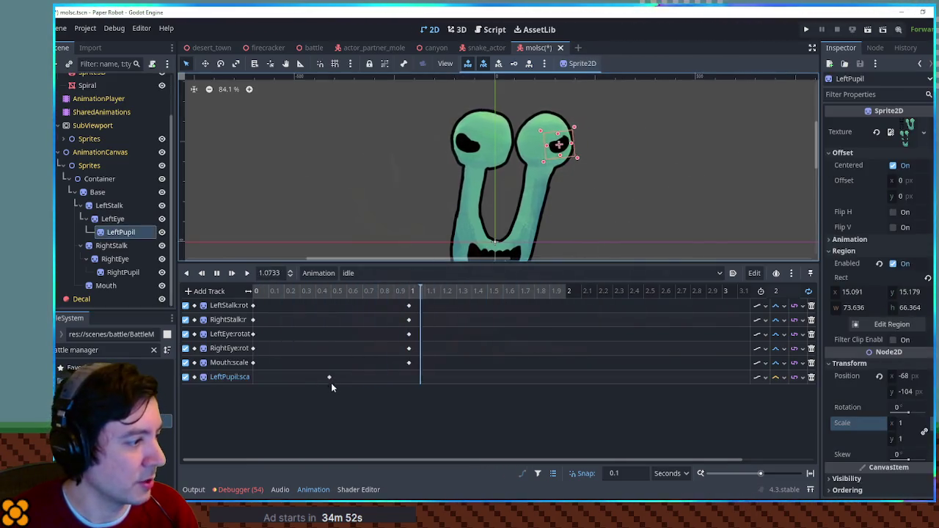
pyautogui.click(259, 377)
pyautogui.rightClick(409, 375)
pyautogui.click(436, 382)
pyautogui.click(777, 378)
pyautogui.click(786, 416)
pyautogui.click(907, 137)
pyautogui.write('1.1')
pyautogui.click(917, 153)
pyautogui.write('0.9')
pyautogui.press('Return')
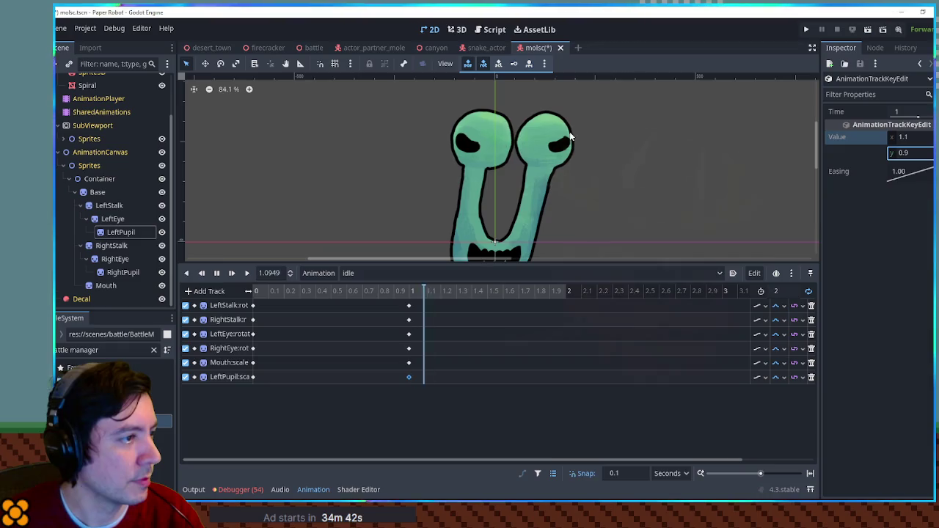
# Key RightPupil's scale the same way, shift both pupils' keys to about 0.55 and 1.55 s, and save
pyautogui.click(453, 145)
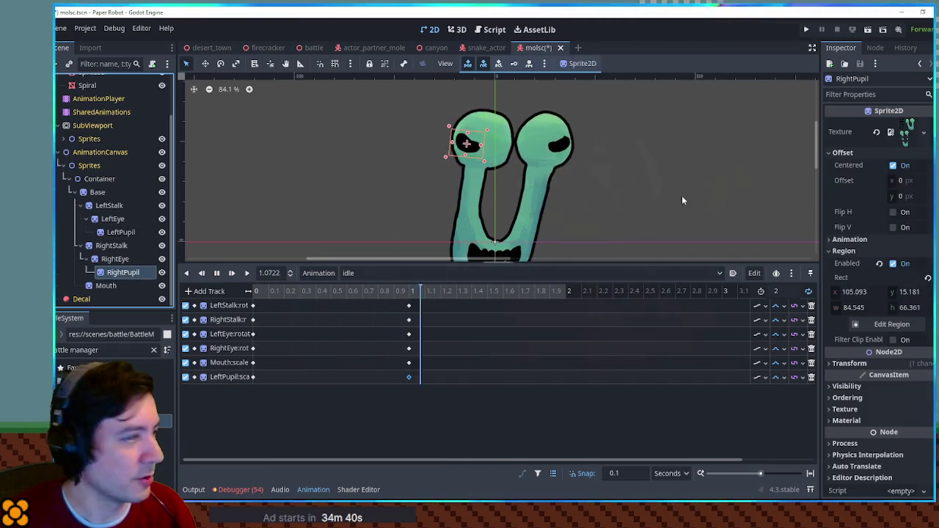
pyautogui.click(908, 361)
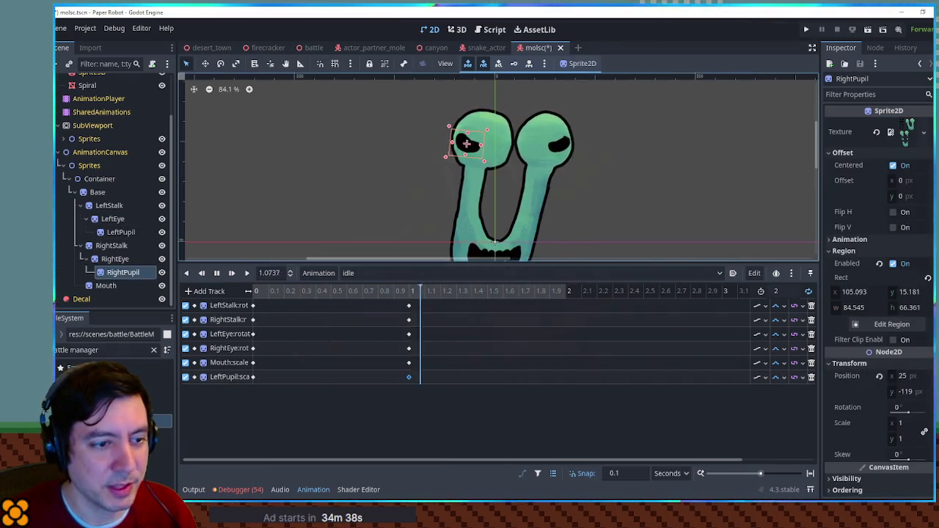
pyautogui.click(925, 431)
pyautogui.moveTo(530, 392); pyautogui.dragTo(257, 394)
pyautogui.click(409, 392)
pyautogui.moveTo(420, 370)
pyautogui.mouseDown()
pyautogui.moveTo(259, 405)
pyautogui.moveTo(339, 395)
pyautogui.mouseUp()
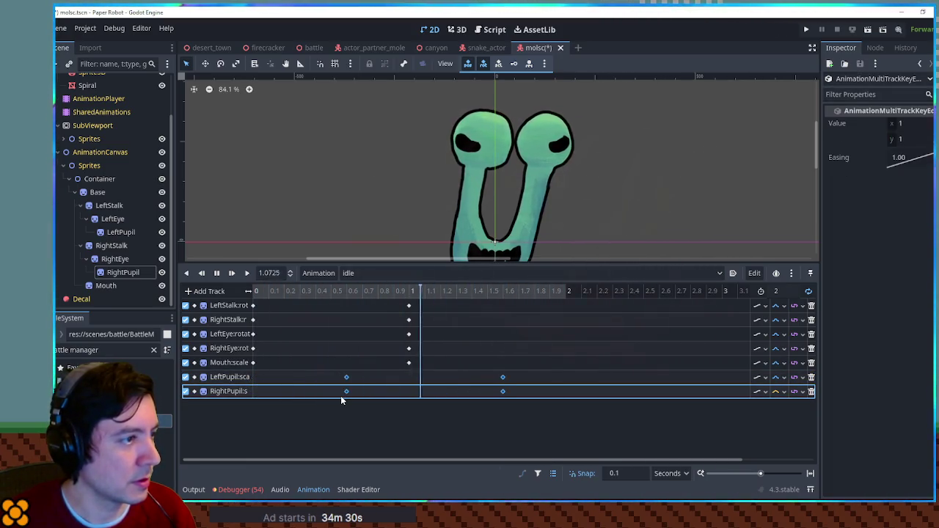
pyautogui.click(558, 453)
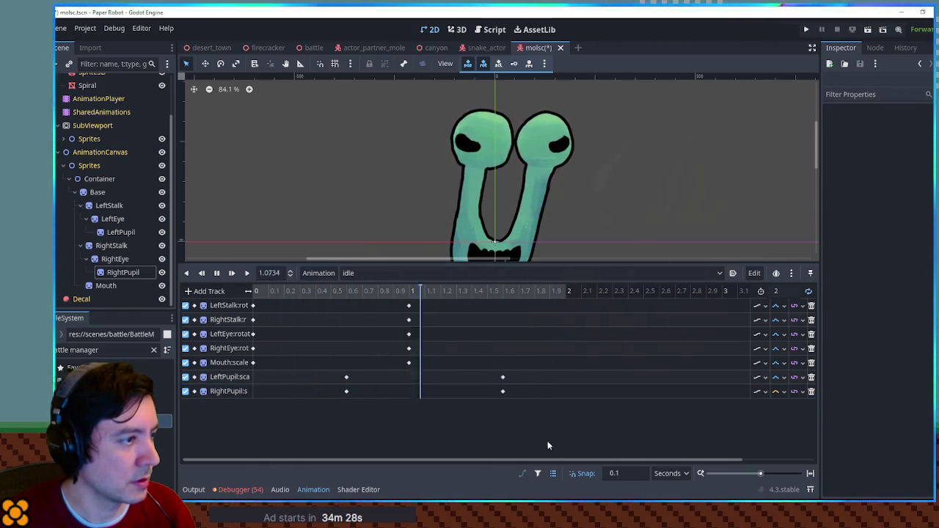
pyautogui.scroll(-1, 588, 189)
pyautogui.hotkey('ctrl', 's')
# Pause playback and duplicate the idle animation as a new animation named 'hurt'
pyautogui.click(217, 274)
pyautogui.click(372, 272)
pyautogui.click(373, 273)
pyautogui.click(318, 273)
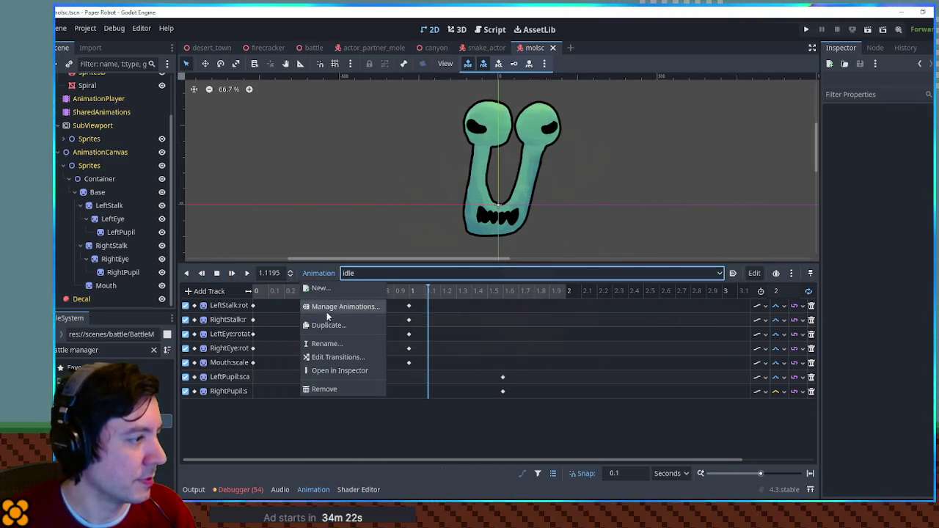
pyautogui.click(332, 326)
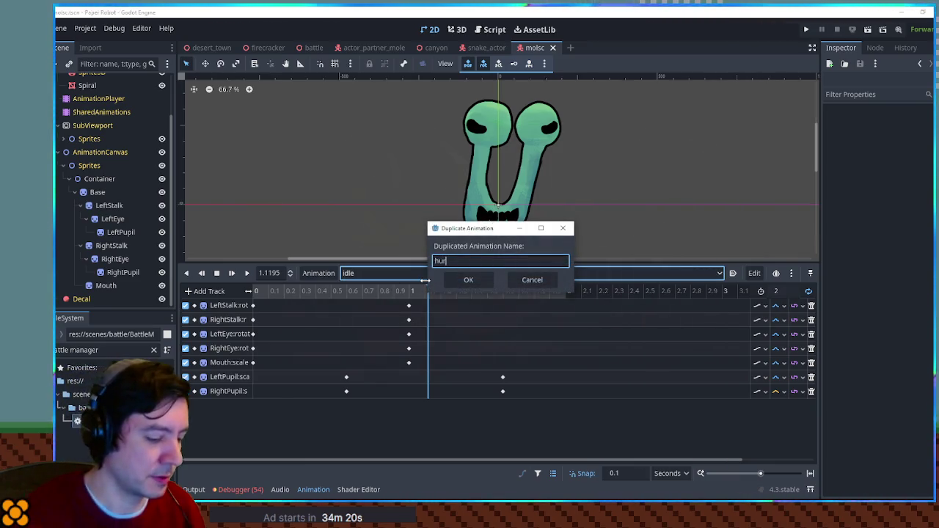
pyautogui.write('t')
pyautogui.press('Return')
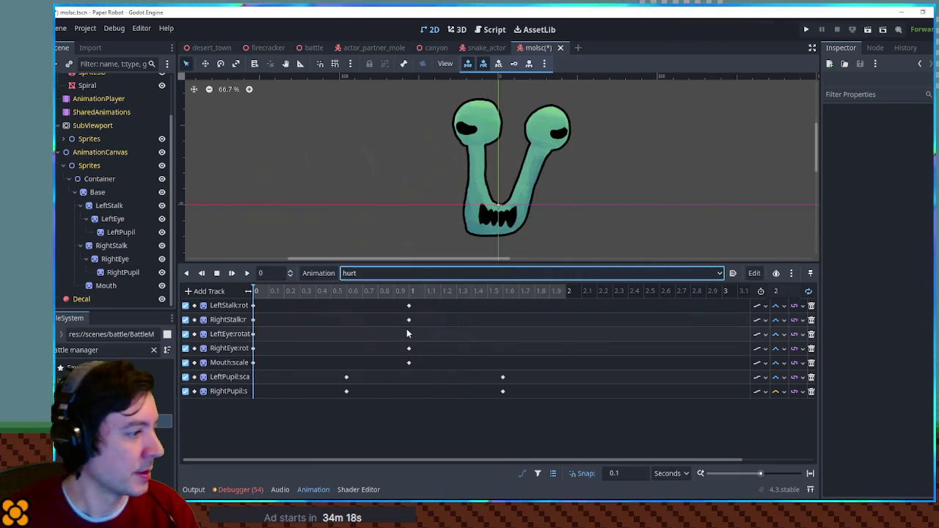
# Key the Region Rect of LeftPupil and RightPupil at the start of hurt
pyautogui.click(117, 233)
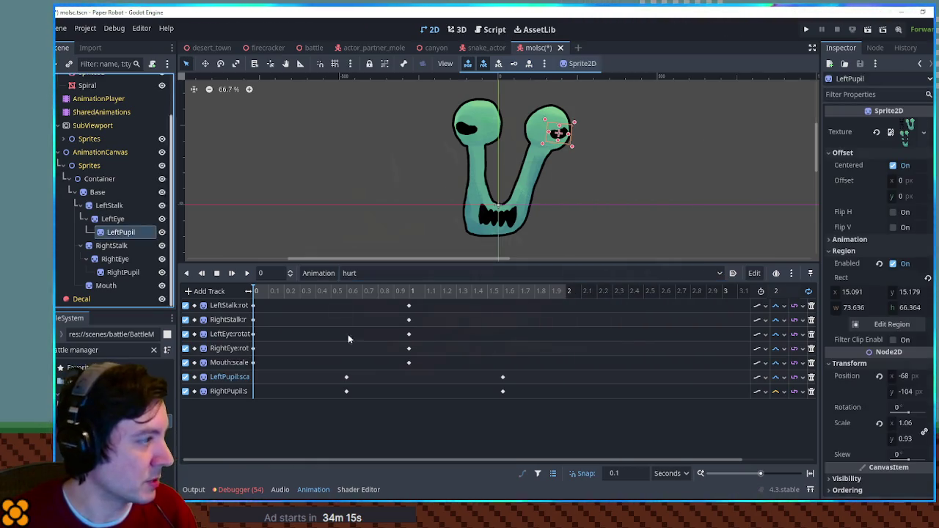
pyautogui.click(928, 278)
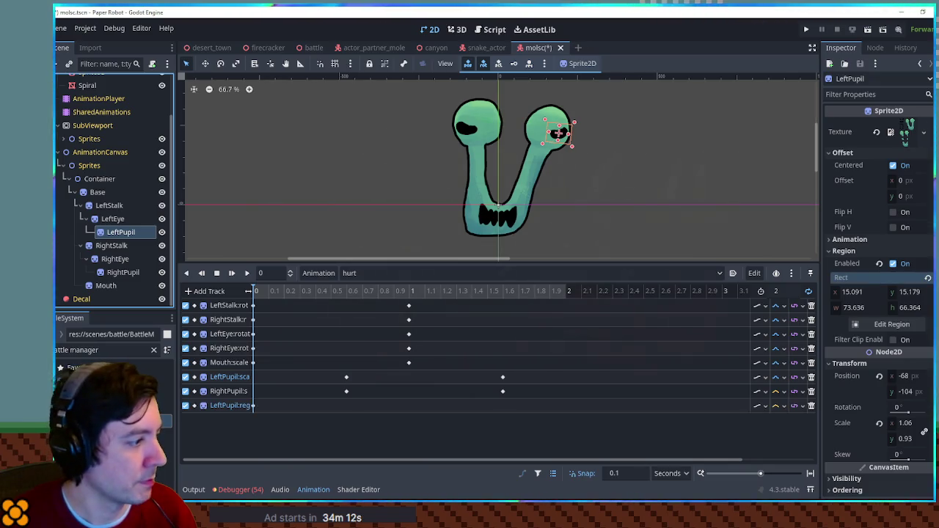
pyautogui.click(121, 272)
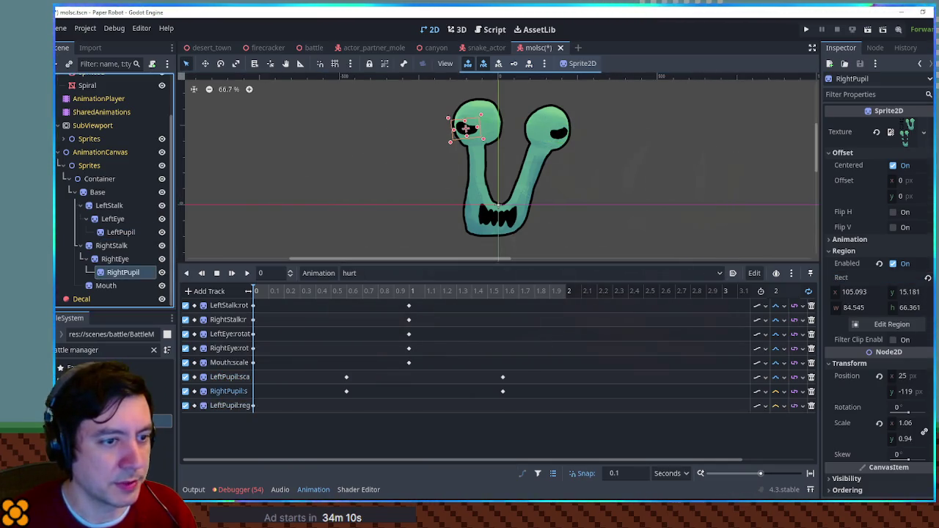
pyautogui.click(928, 278)
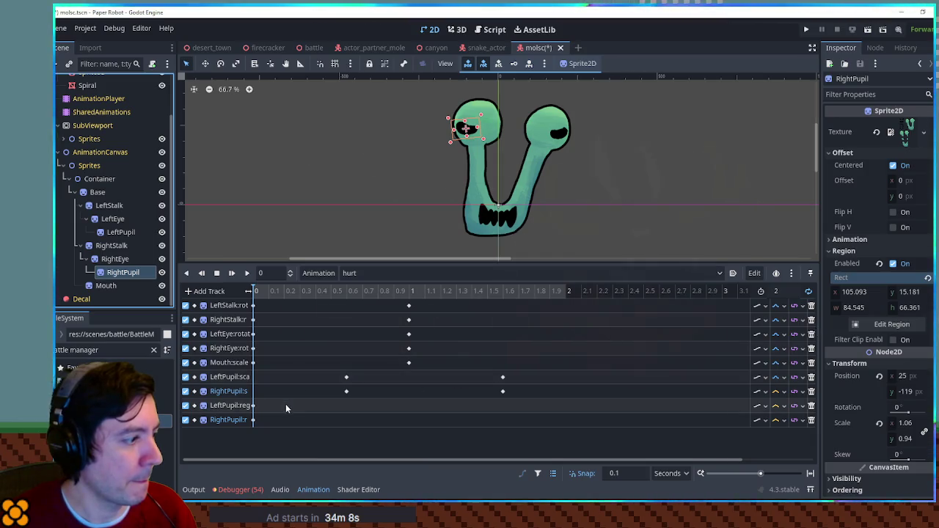
# At 0.1 s, move RightPupil's region onto another pupil drawing and insert a region key
pyautogui.click(277, 292)
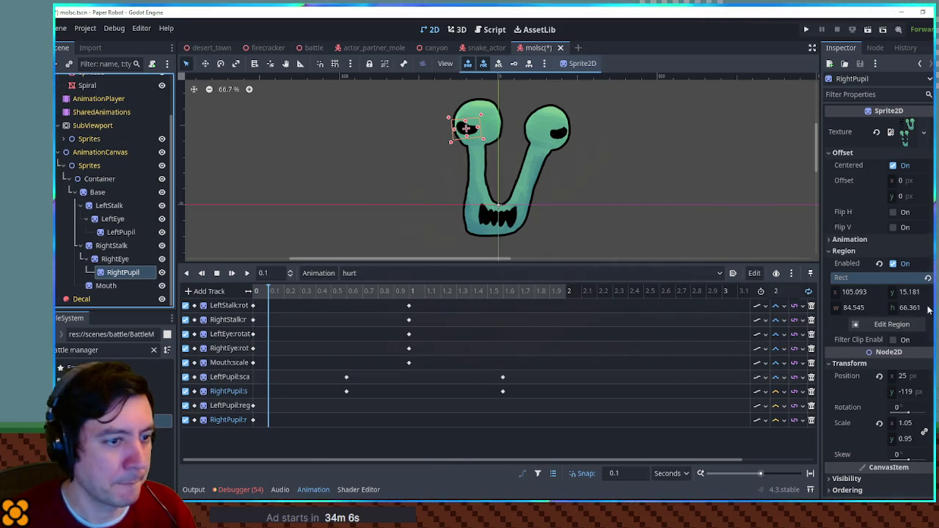
pyautogui.click(893, 324)
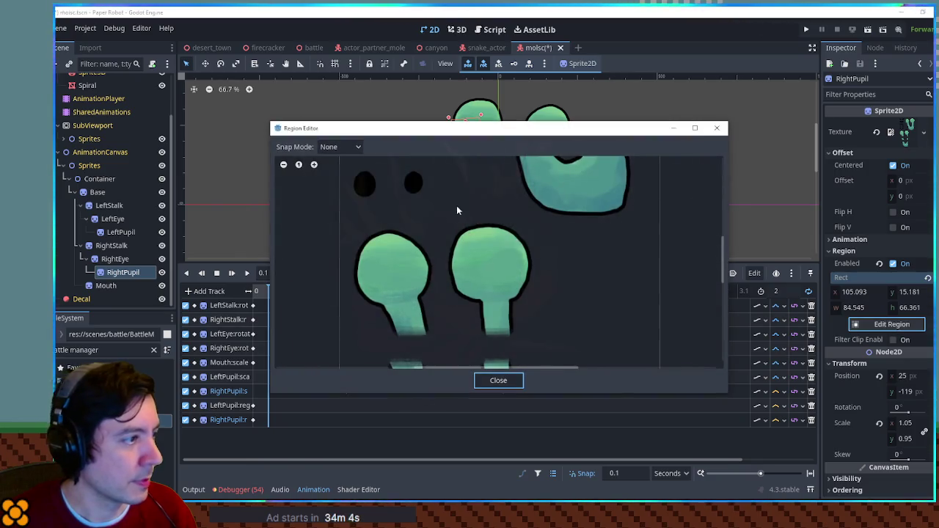
pyautogui.scroll(-3, 470, 256)
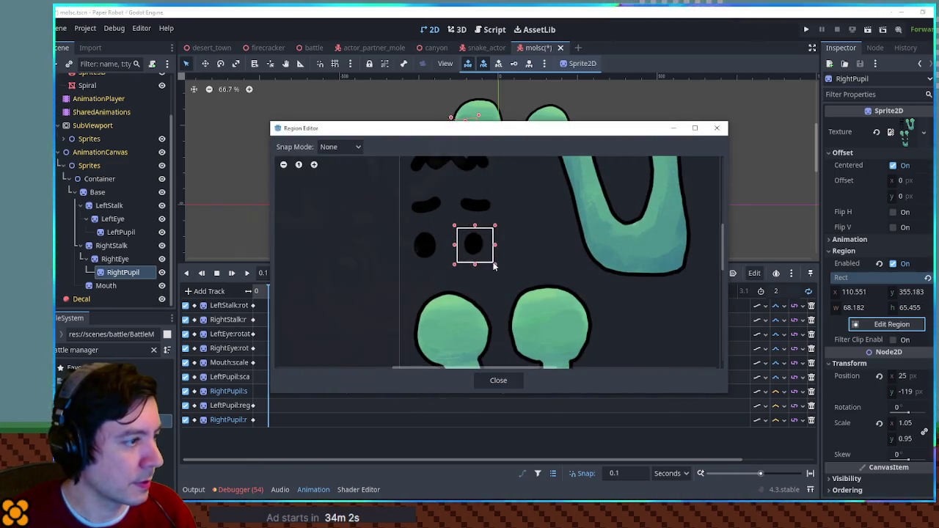
pyautogui.moveTo(559, 128)
pyautogui.mouseDown()
pyautogui.moveTo(726, 131)
pyautogui.moveTo(785, 189)
pyautogui.moveTo(584, 123)
pyautogui.mouseUp()
pyautogui.click(524, 377)
pyautogui.rightClick(268, 420)
pyautogui.click(283, 427)
pyautogui.click(269, 420)
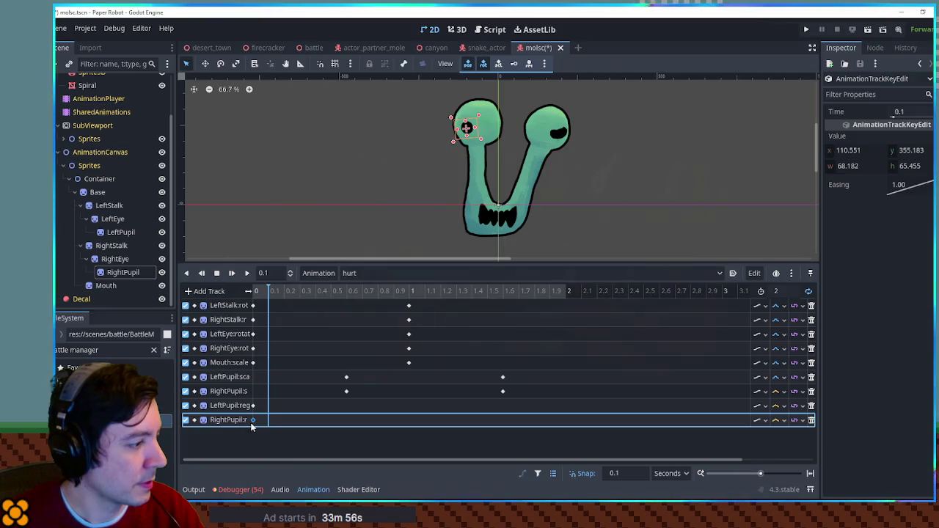
pyautogui.click(270, 412)
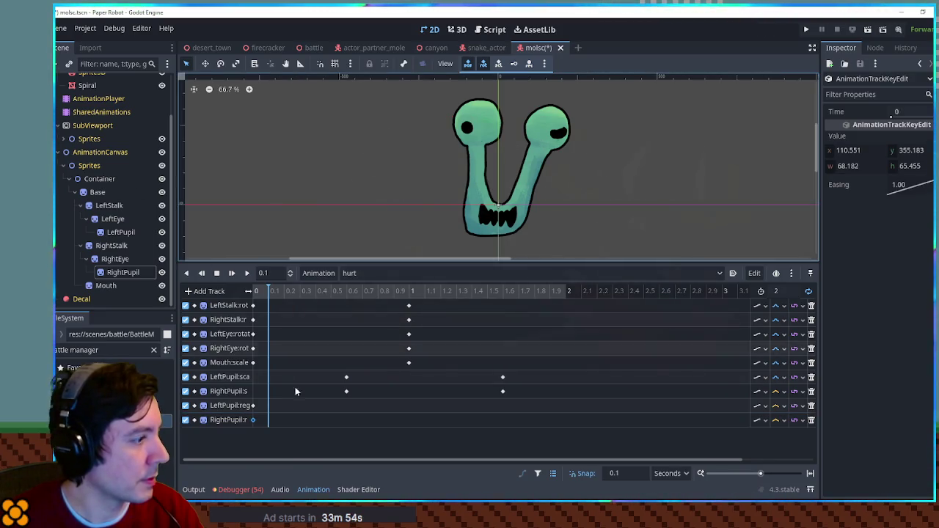
# Key LeftPupil's new texture region and move that key to time 0
pyautogui.click(122, 232)
pyautogui.click(891, 324)
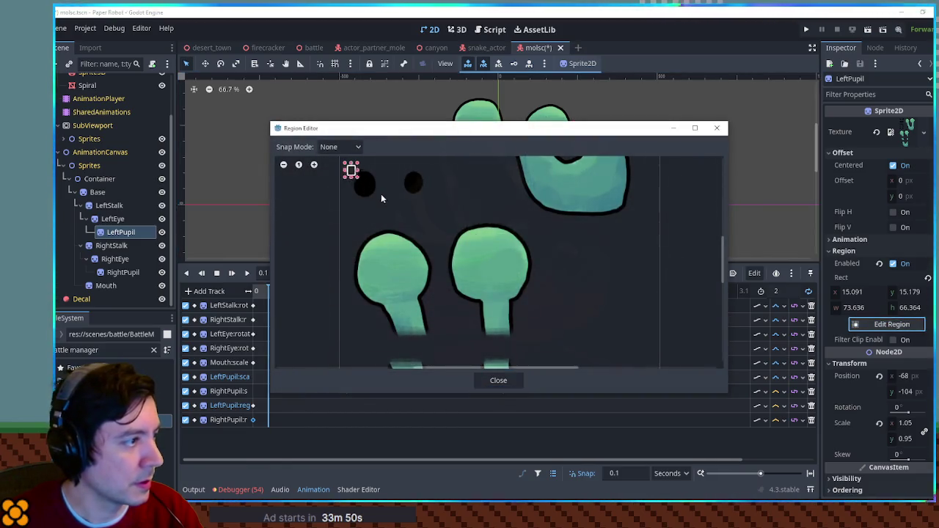
pyautogui.click(514, 377)
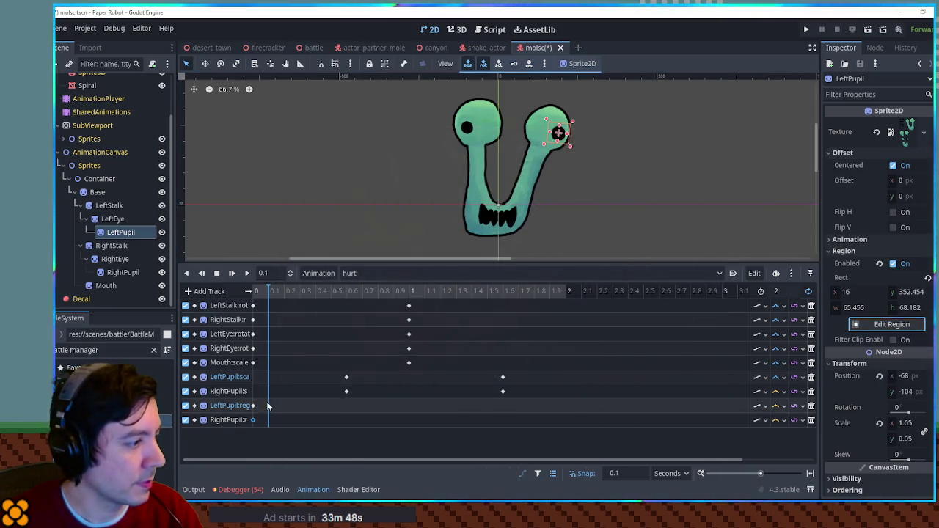
pyautogui.click(267, 406)
pyautogui.moveTo(264, 408); pyautogui.dragTo(255, 408)
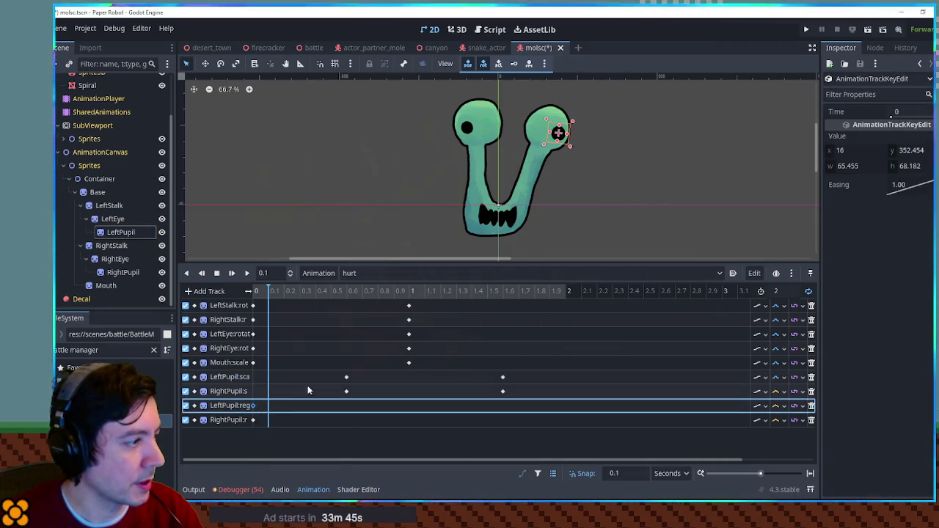
pyautogui.click(787, 293)
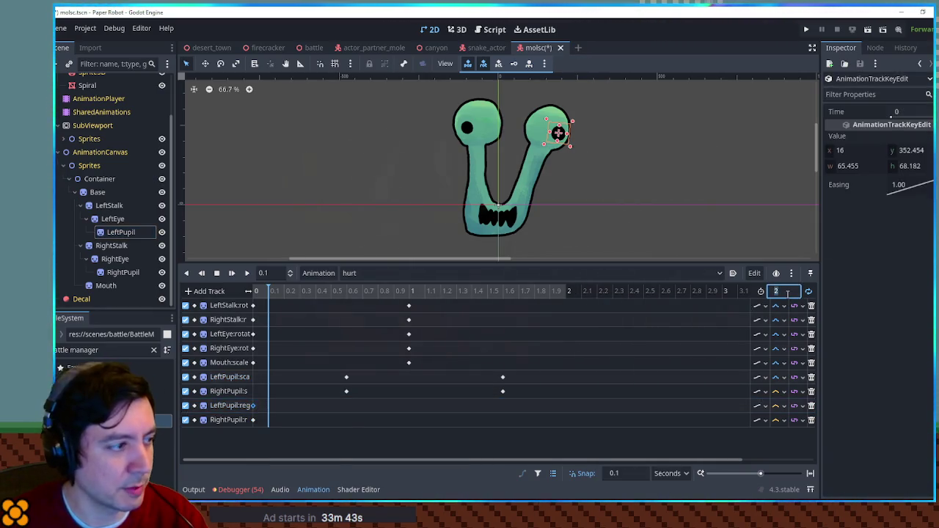
pyautogui.write('.2')
# Shorten hurt to 0.2 seconds and pull the pupil scale and stalk keys in to about 0.1 s
pyautogui.press('Return')
pyautogui.moveTo(395, 298); pyautogui.dragTo(415, 365)
pyautogui.moveTo(314, 371)
pyautogui.mouseDown()
pyautogui.moveTo(346, 392)
pyautogui.moveTo(265, 394)
pyautogui.mouseUp()
pyautogui.moveTo(465, 369); pyautogui.dragTo(523, 411)
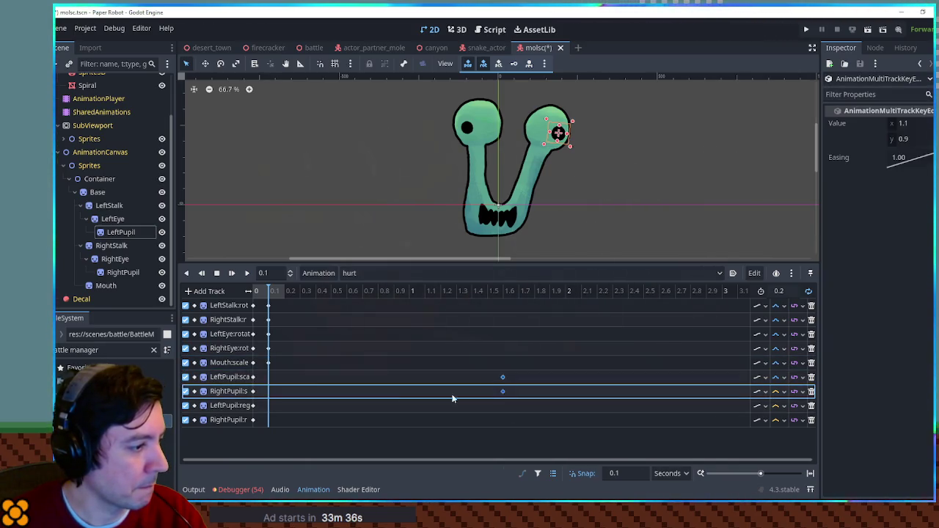
pyautogui.click(246, 273)
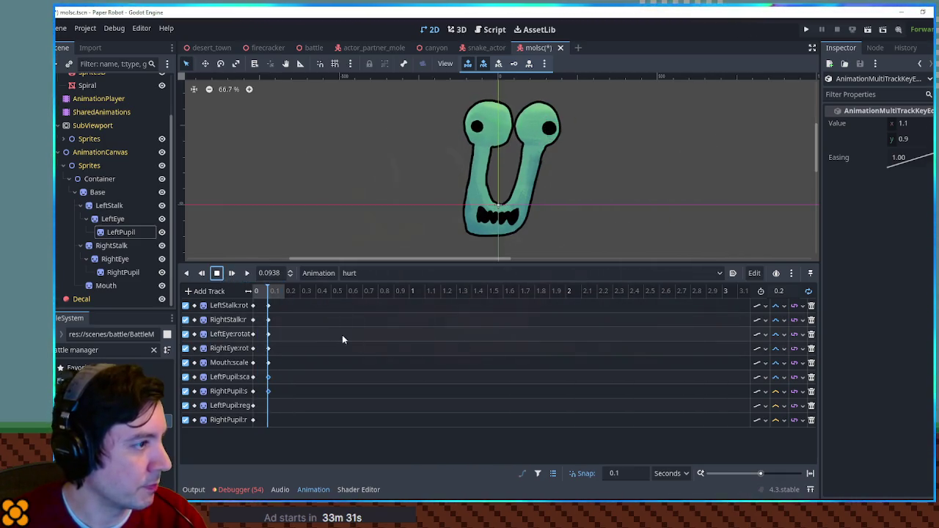
pyautogui.click(277, 321)
pyautogui.click(253, 320)
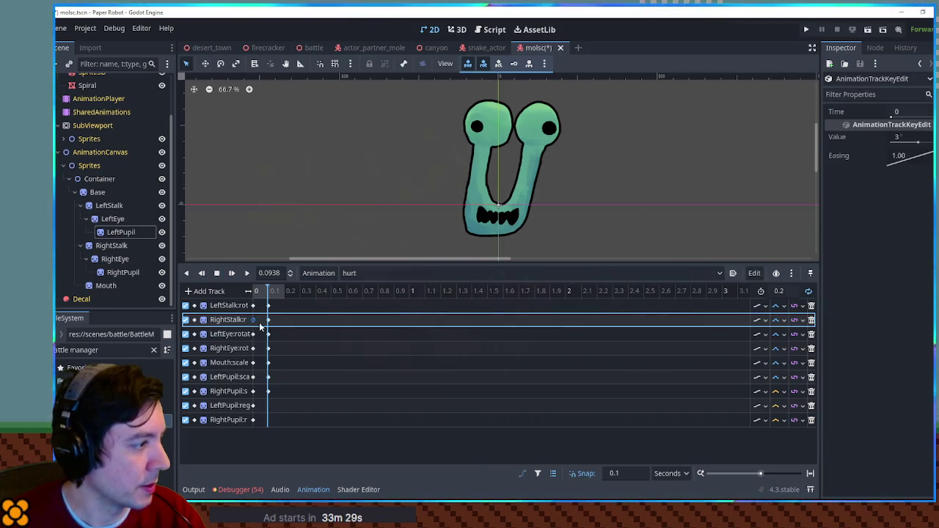
pyautogui.moveTo(289, 326)
pyautogui.mouseDown()
pyautogui.moveTo(253, 328)
pyautogui.moveTo(288, 353)
pyautogui.moveTo(254, 350)
pyautogui.mouseUp()
pyautogui.click(245, 274)
pyautogui.click(217, 273)
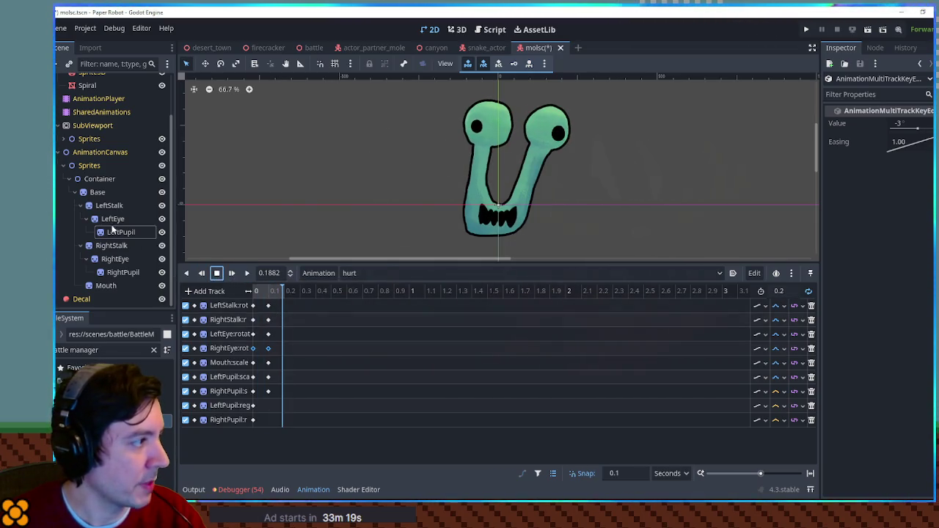
# Add a Base rotation track and key the body tilted to 7° at 0.1 s
pyautogui.click(99, 191)
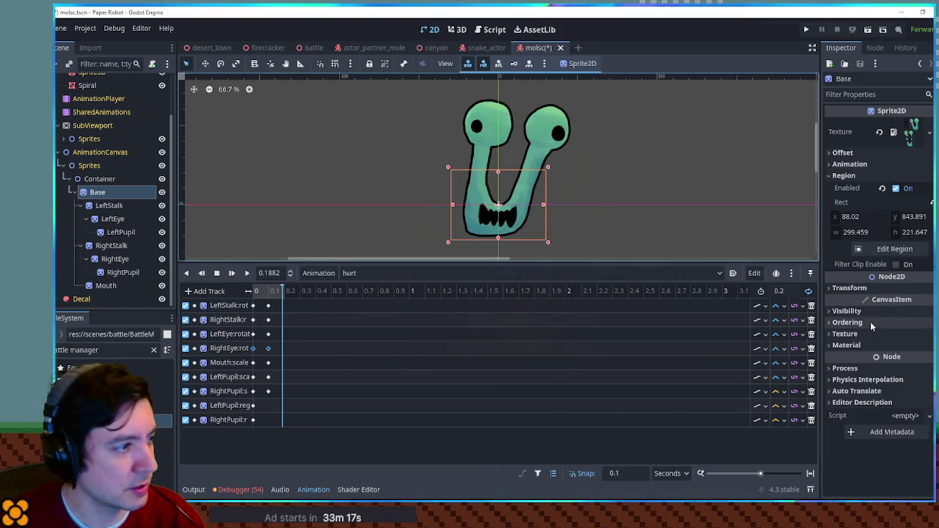
pyautogui.press('k')
pyautogui.click(253, 434)
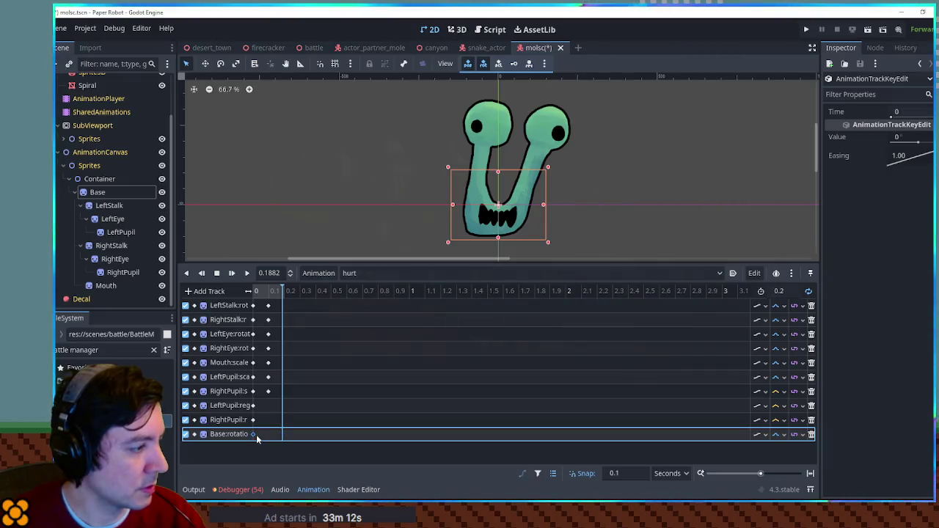
pyautogui.rightClick(270, 435)
pyautogui.click(287, 405)
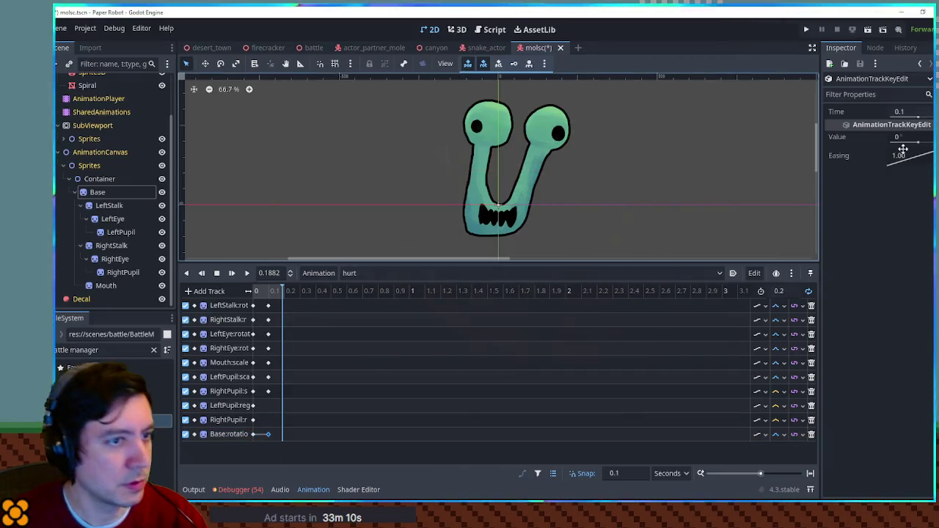
pyautogui.click(910, 139)
pyautogui.write('3')
pyautogui.press('Return')
pyautogui.click(247, 272)
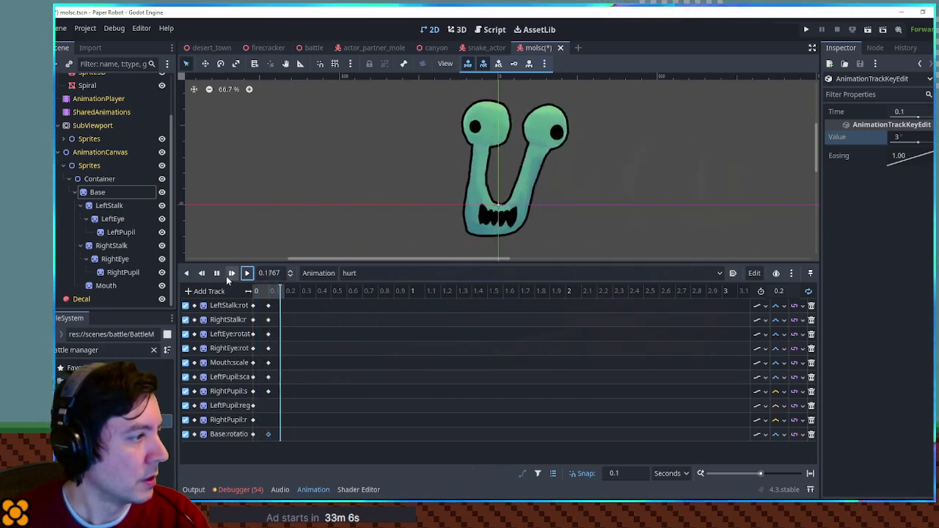
pyautogui.click(907, 138)
pyautogui.moveTo(908, 138); pyautogui.dragTo(927, 138)
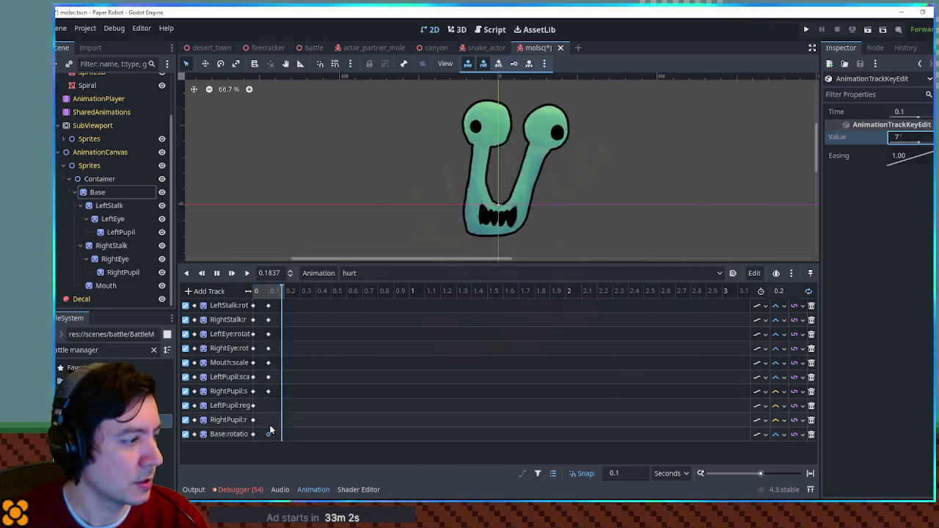
# Set the first Base rotation key to 10° and switch to the RESET animation
pyautogui.click(253, 434)
pyautogui.click(902, 138)
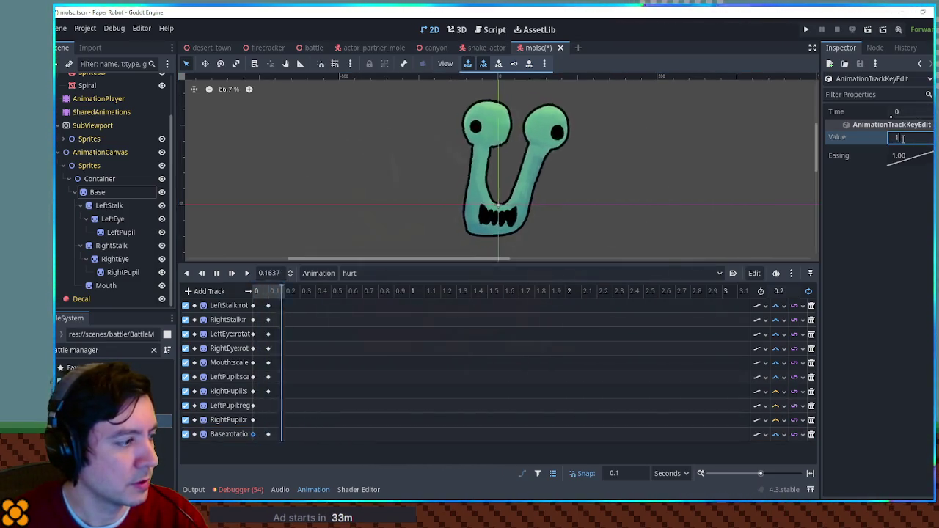
pyautogui.write('0')
pyautogui.press('Return')
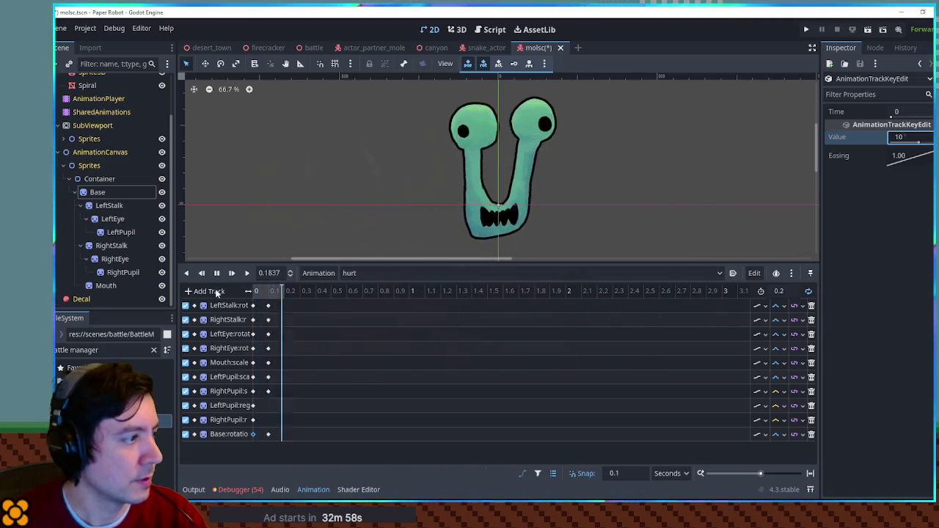
pyautogui.click(360, 273)
pyautogui.click(358, 290)
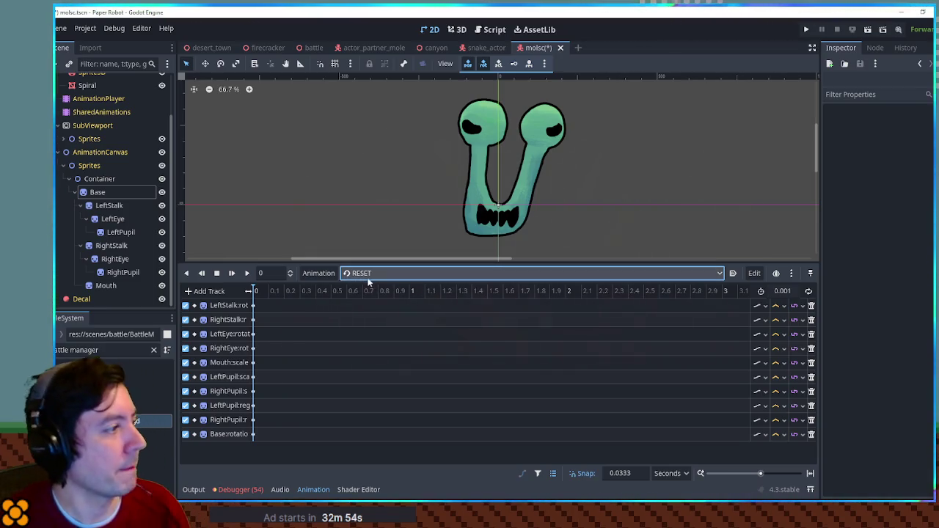
# Save the scene, then duplicate idle as 'sleep' with a length of 4 seconds
pyautogui.hotkey('ctrl', 's')
pyautogui.click(371, 273)
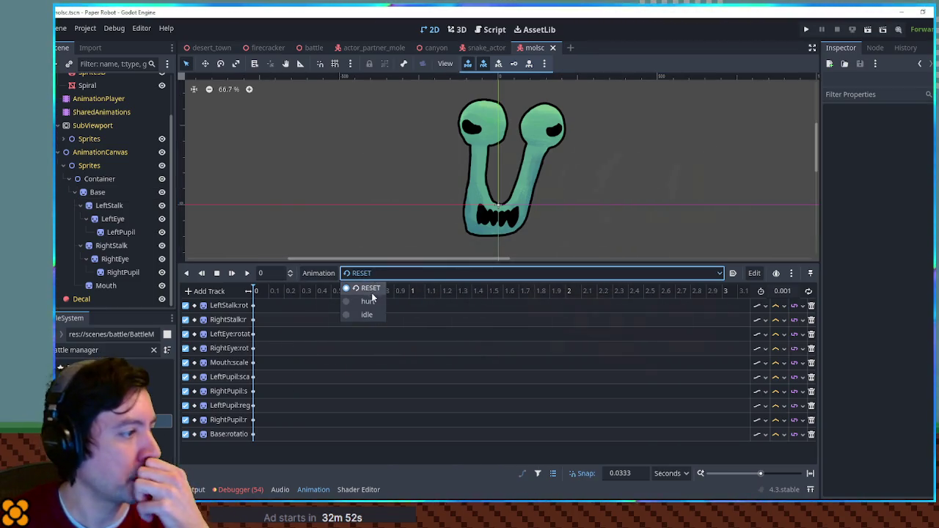
pyautogui.click(363, 315)
pyautogui.click(319, 273)
pyautogui.click(333, 325)
pyautogui.write('sleep')
pyautogui.press('Return')
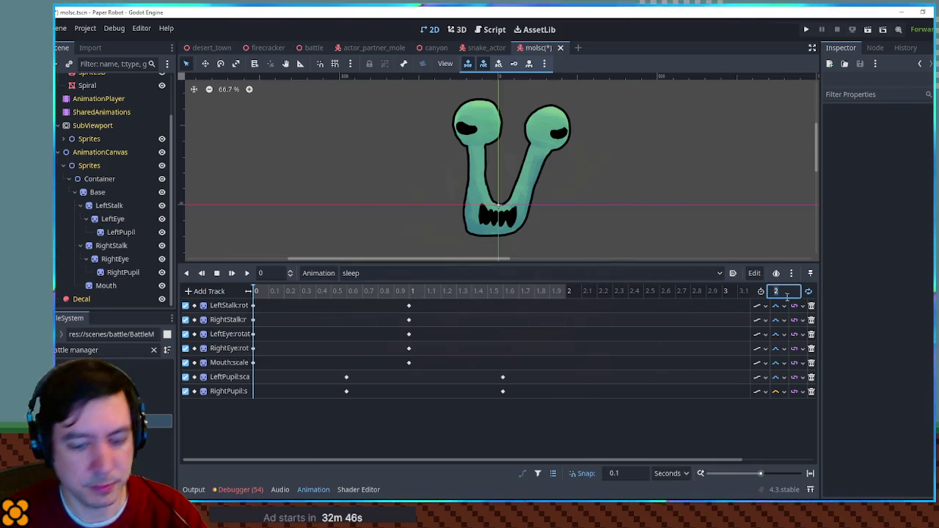
pyautogui.write('4')
pyautogui.press('Return')
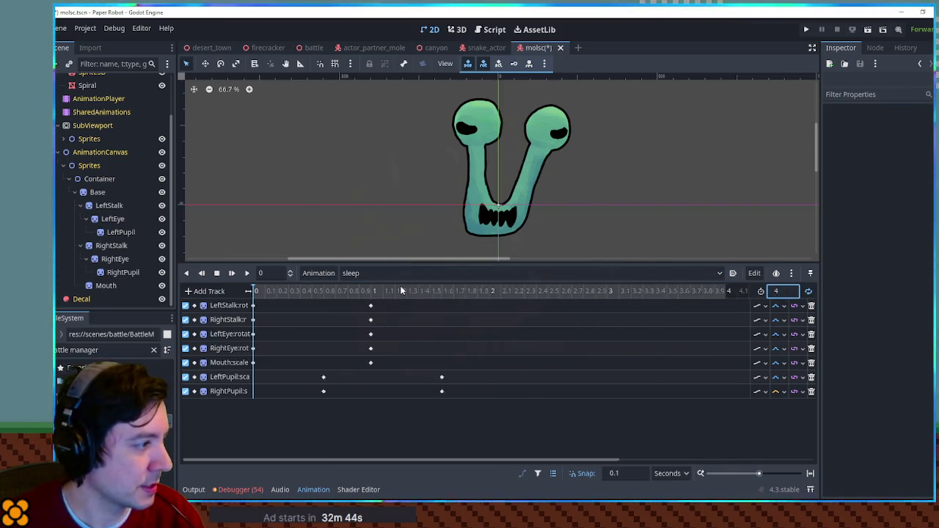
pyautogui.scroll(-2, 401, 292)
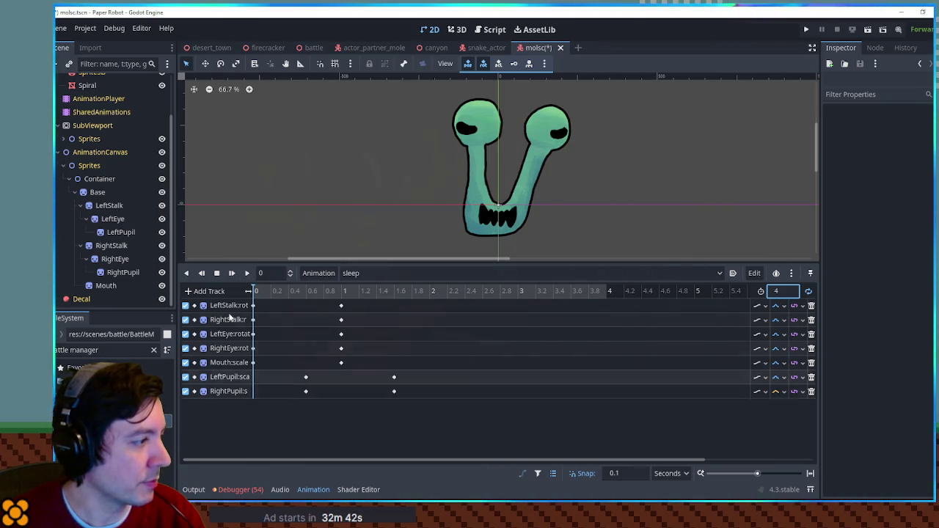
pyautogui.click(128, 232)
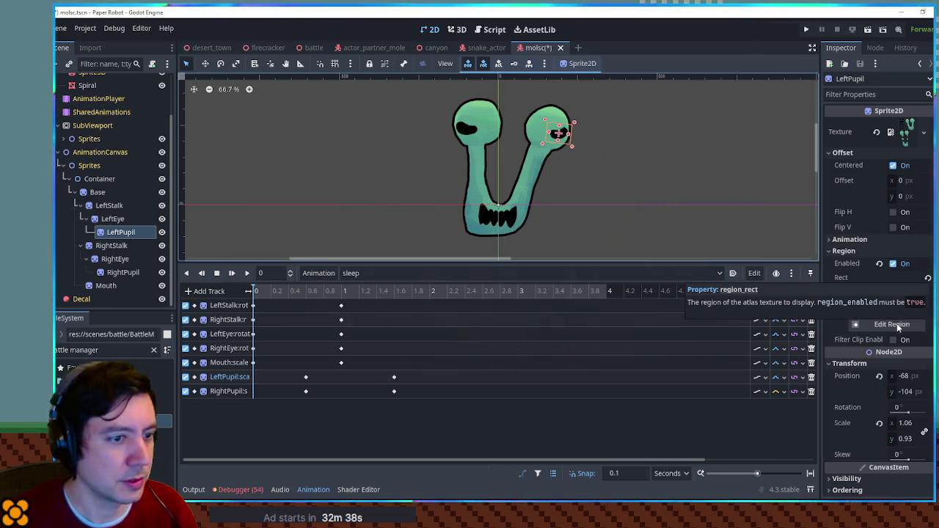
# Set both pupils' regions to the closed-eye line and key them in the sleep animation
pyautogui.click(892, 324)
pyautogui.scroll(-3, 415, 282)
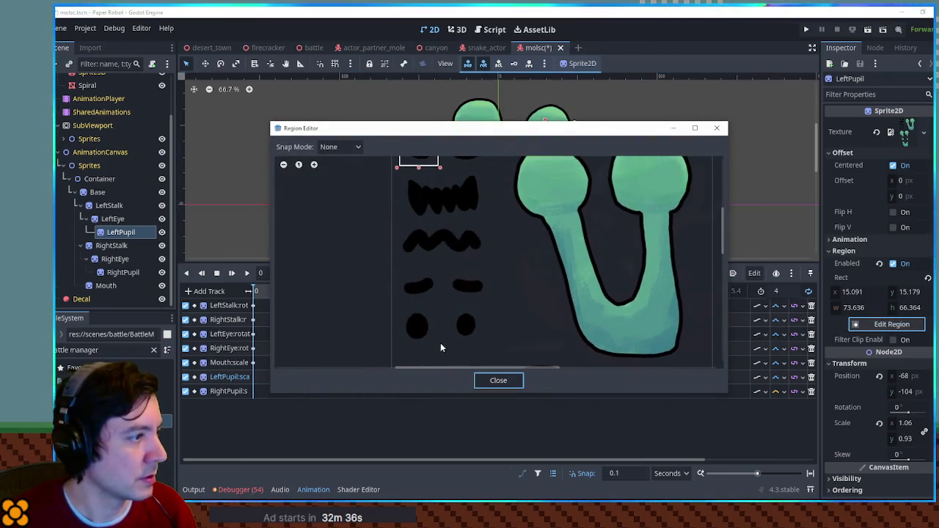
pyautogui.moveTo(397, 270); pyautogui.dragTo(431, 293)
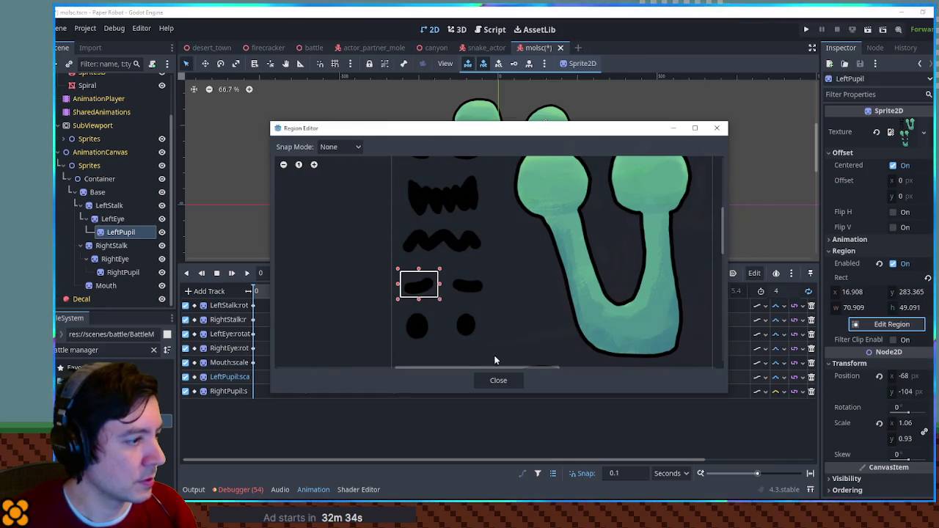
pyautogui.click(498, 381)
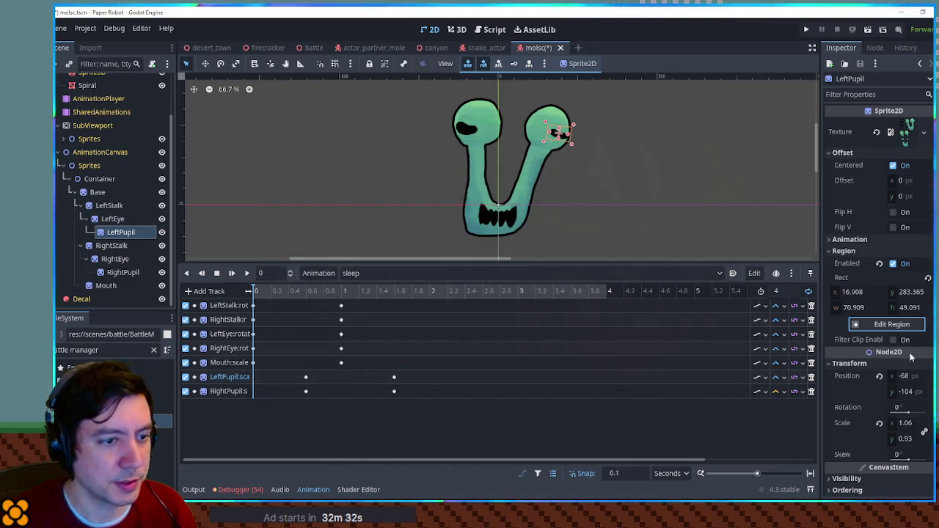
pyautogui.click(927, 278)
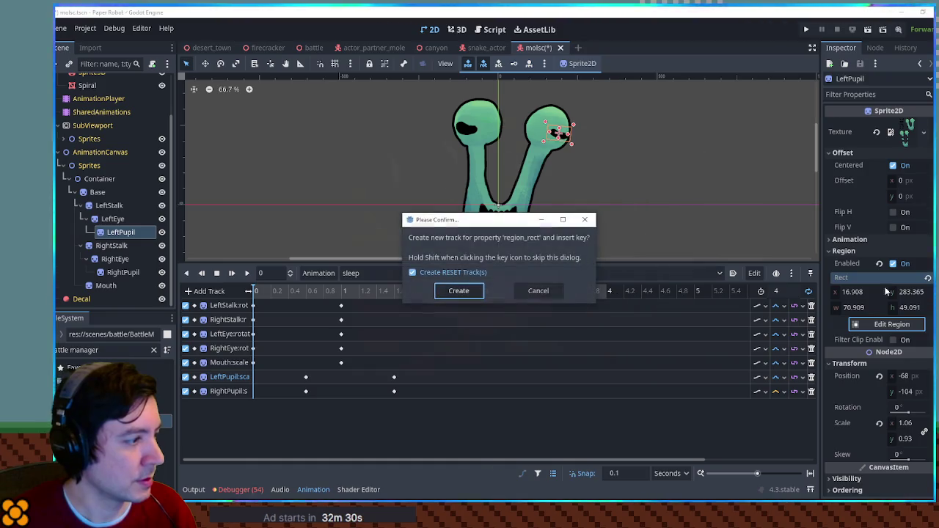
pyautogui.click(459, 292)
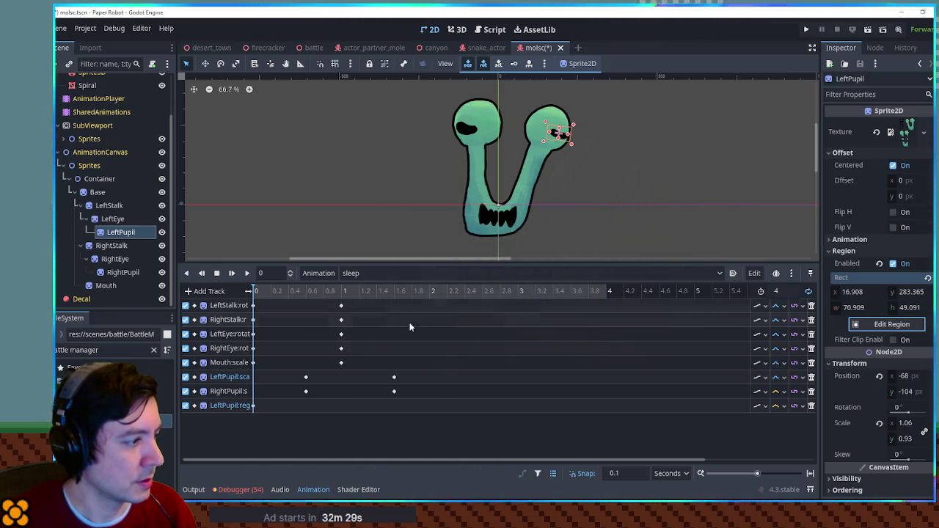
pyautogui.click(119, 272)
pyautogui.click(892, 325)
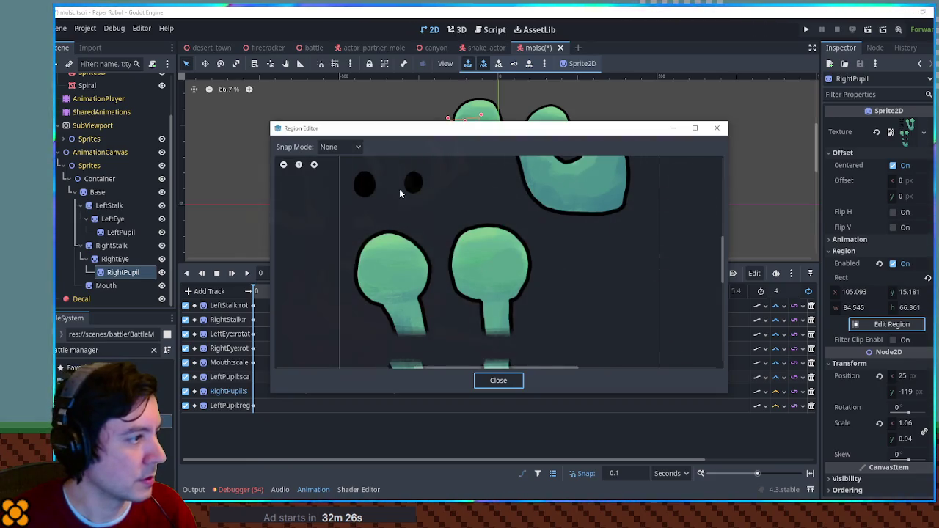
pyautogui.scroll(3, 413, 236)
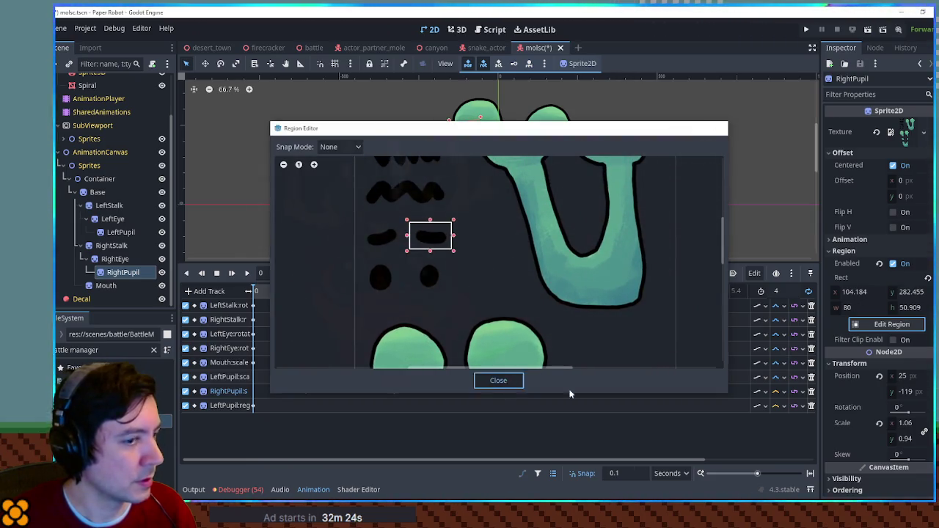
pyautogui.click(518, 381)
pyautogui.click(928, 278)
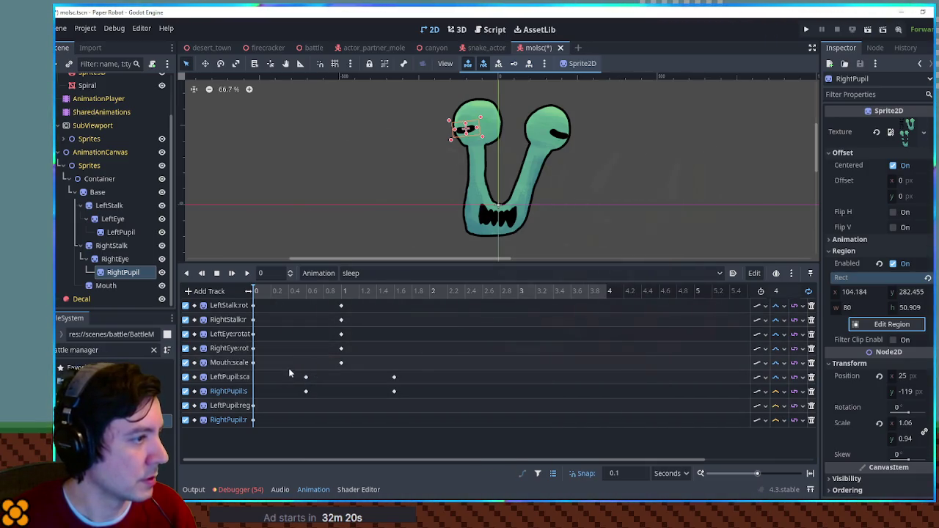
# Add a Mouth region track at time 0, keeping the original mouth region after undoing an edit
pyautogui.click(116, 286)
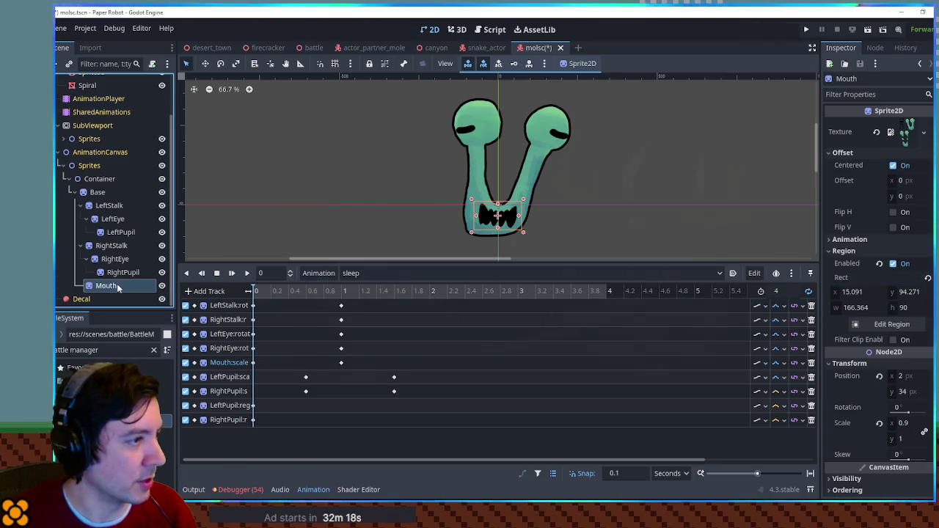
pyautogui.click(892, 324)
pyautogui.scroll(-3, 484, 228)
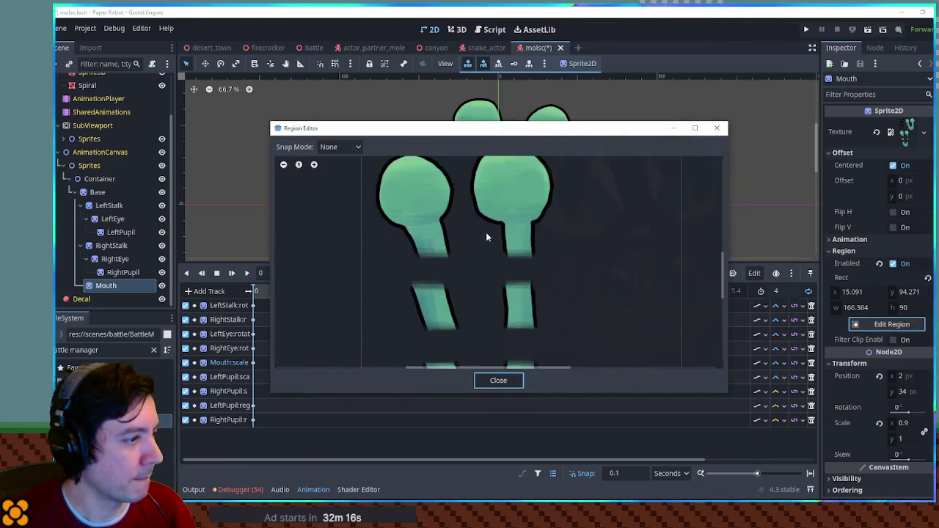
pyautogui.scroll(-3, 492, 264)
pyautogui.scroll(3, 473, 301)
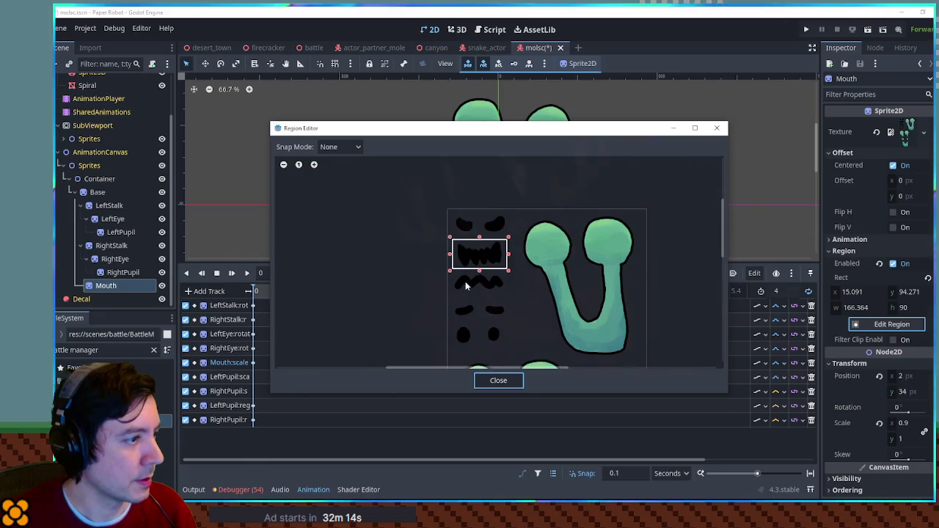
pyautogui.moveTo(444, 266)
pyautogui.mouseDown()
pyautogui.moveTo(494, 300)
pyautogui.moveTo(443, 302)
pyautogui.mouseUp()
pyautogui.moveTo(485, 218); pyautogui.dragTo(492, 264)
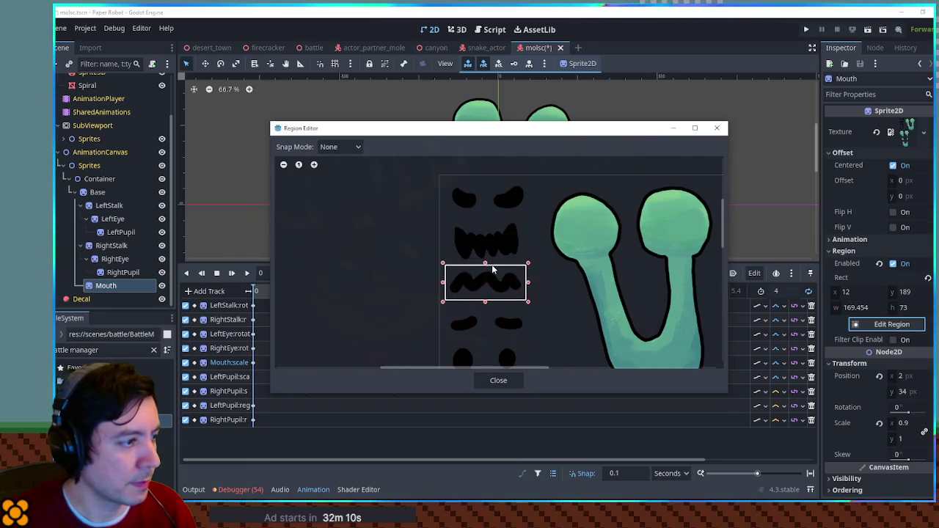
pyautogui.click(499, 380)
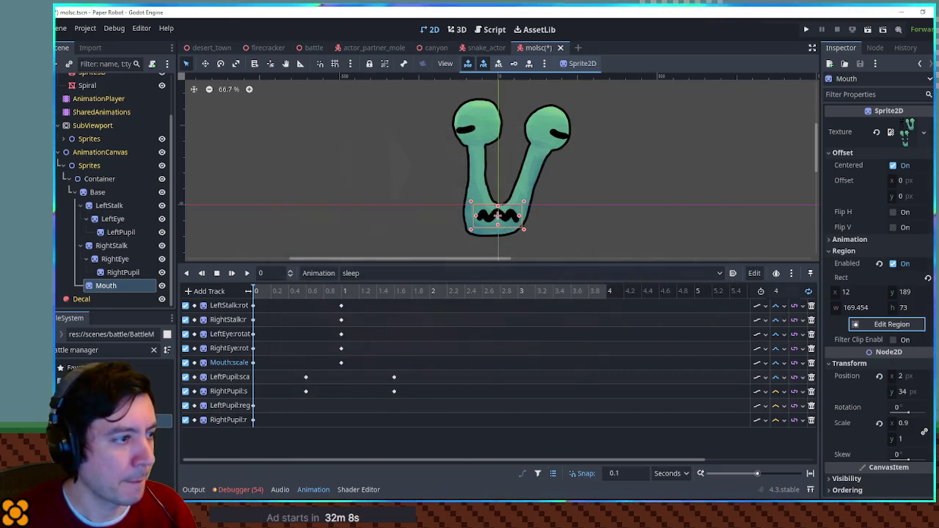
pyautogui.hotkey('ctrl', 'z')
pyautogui.hotkey('ctrl', 'z')
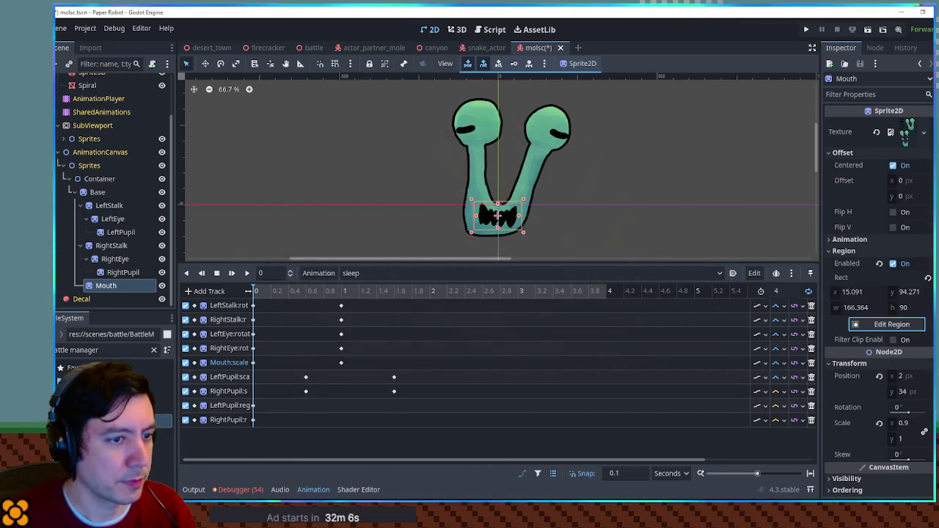
pyautogui.click(929, 277)
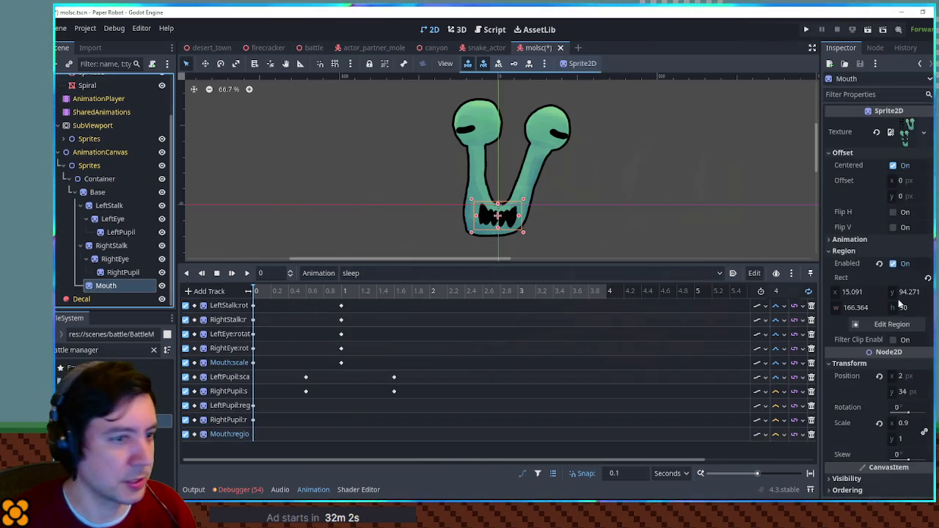
# Reframe the Mouth region on the wavy squiggle and preview the sleep animation
pyautogui.click(891, 324)
pyautogui.scroll(3, 432, 291)
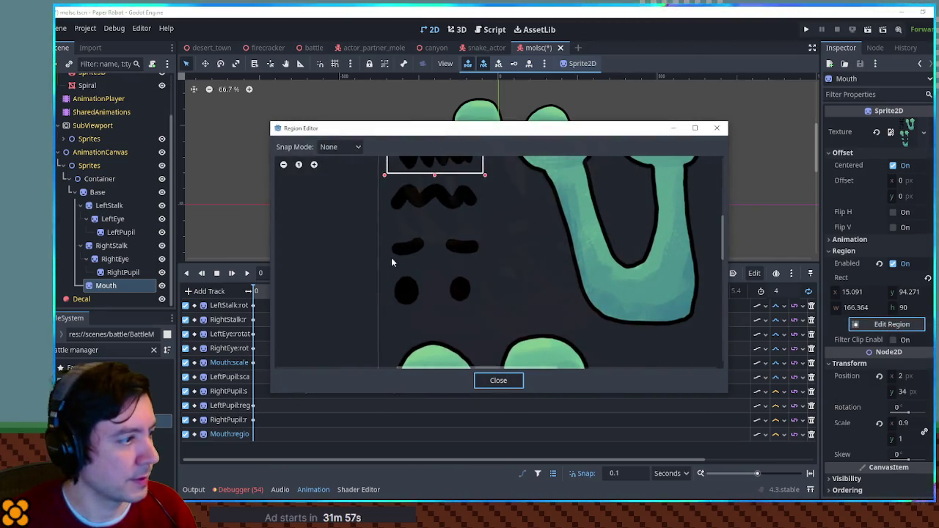
pyautogui.scroll(2, 393, 214)
pyautogui.moveTo(389, 252); pyautogui.dragTo(492, 219)
pyautogui.click(497, 379)
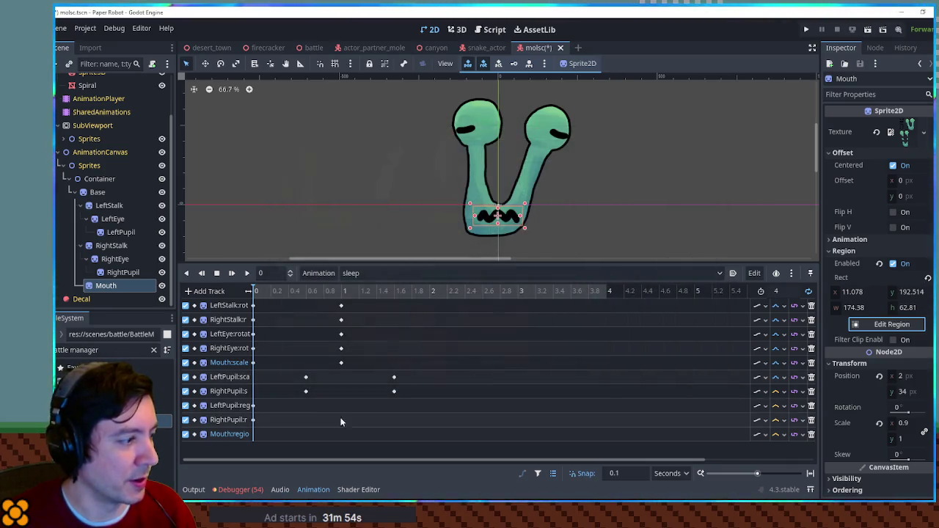
pyautogui.rightClick(259, 436)
pyautogui.click(279, 441)
pyautogui.rightClick(256, 434)
pyautogui.click(283, 440)
pyautogui.click(248, 272)
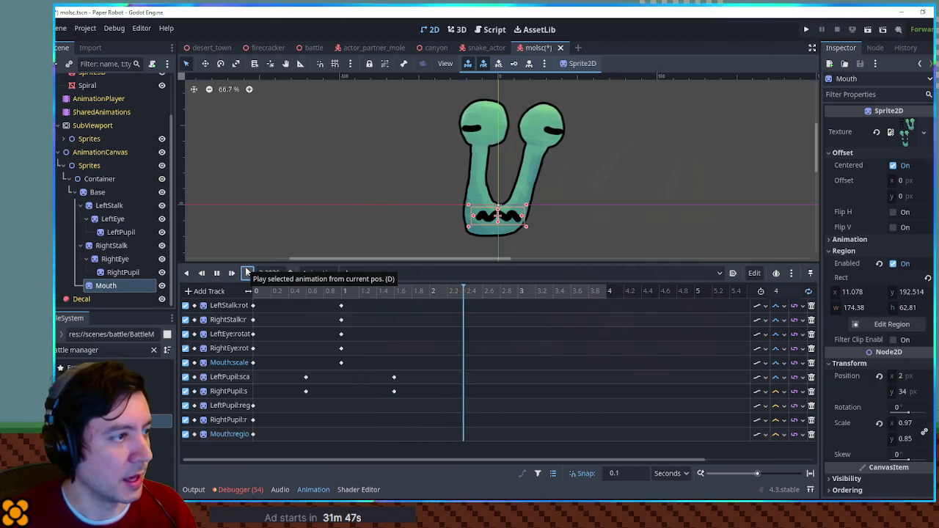
pyautogui.click(217, 273)
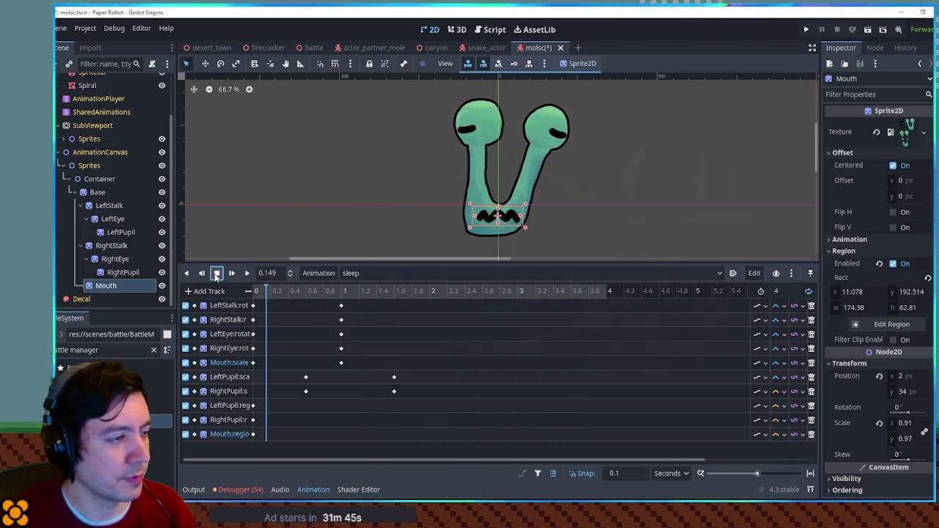
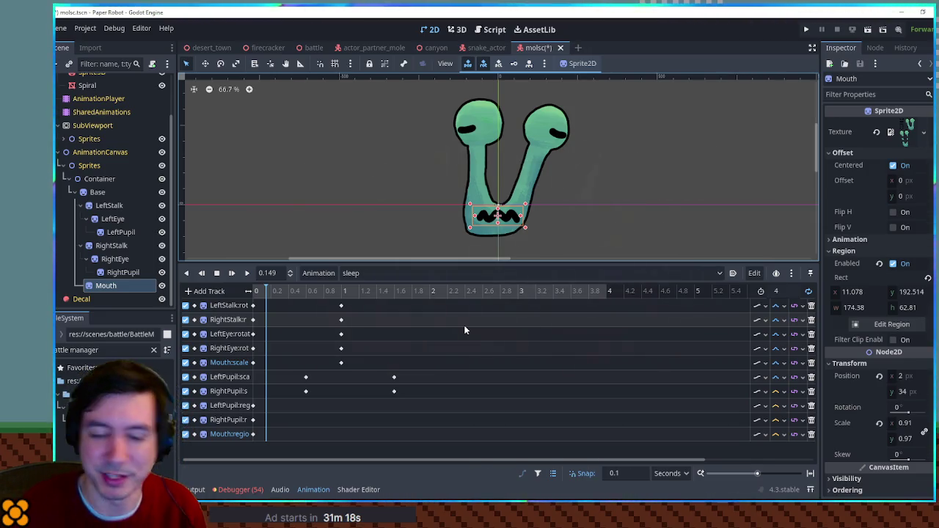
# Save the snail scene and duplicate the sleep animation as a new animation named 'tired'
pyautogui.click(406, 405)
pyautogui.hotkey('ctrl', 's')
pyautogui.click(366, 273)
pyautogui.click(319, 273)
pyautogui.click(318, 273)
pyautogui.click(338, 325)
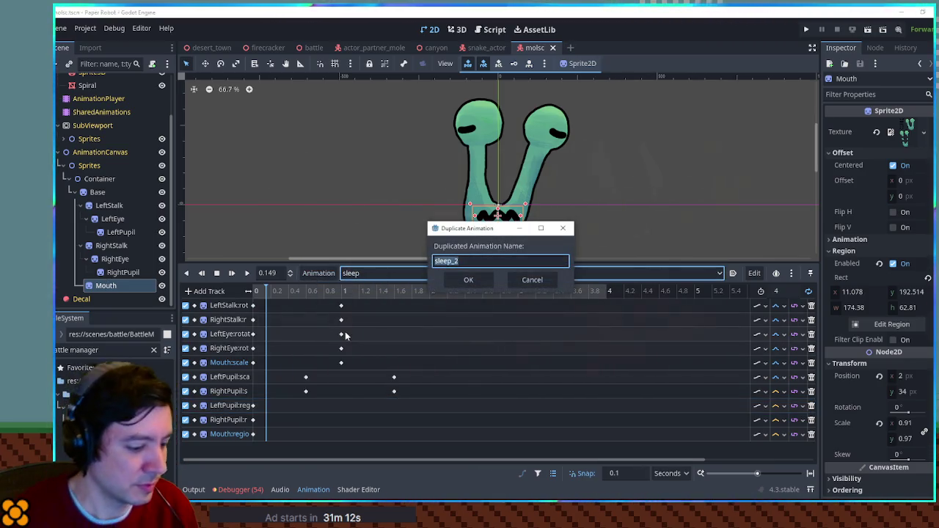
pyautogui.write('tired')
pyautogui.press('Return')
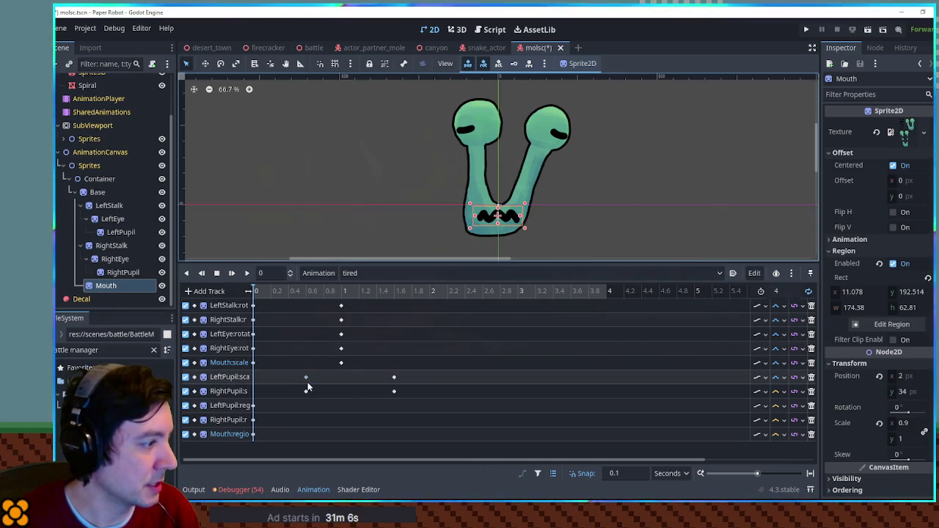
# Redraw the LeftPupil's texture region as a droopy, half-lidded eye shape
pyautogui.click(254, 405)
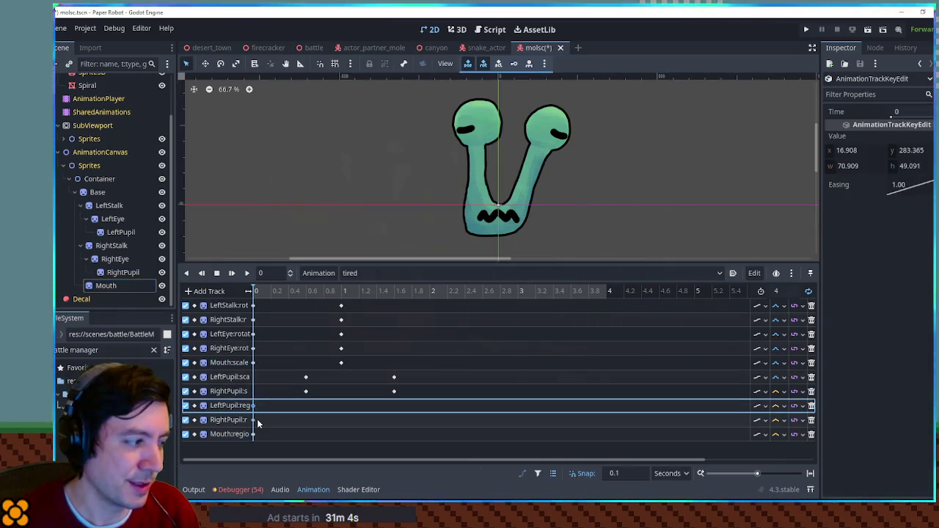
pyautogui.click(120, 233)
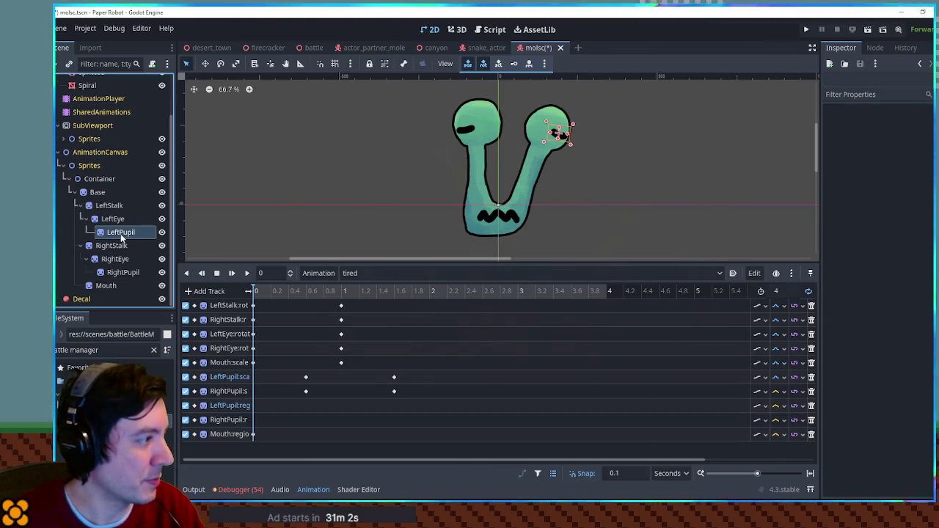
pyautogui.click(892, 325)
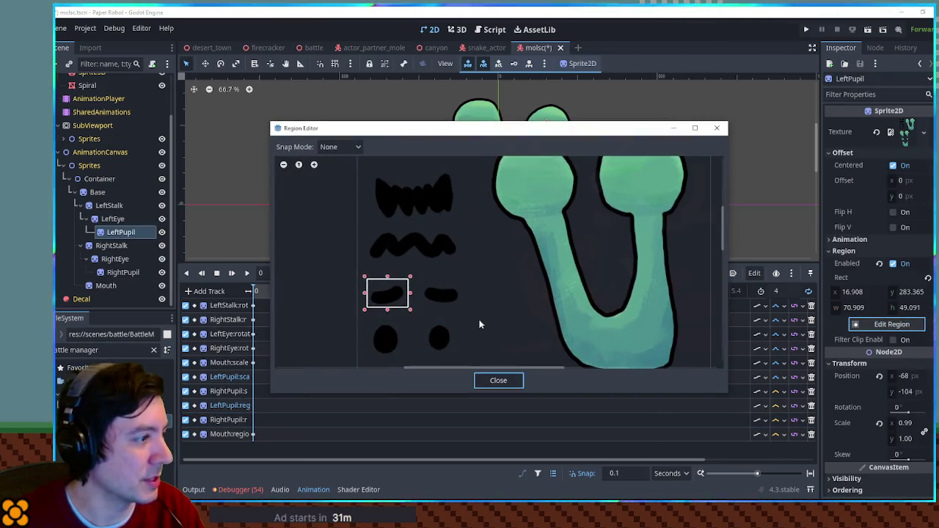
pyautogui.scroll(3, 483, 330)
pyautogui.moveTo(424, 217); pyautogui.dragTo(472, 258)
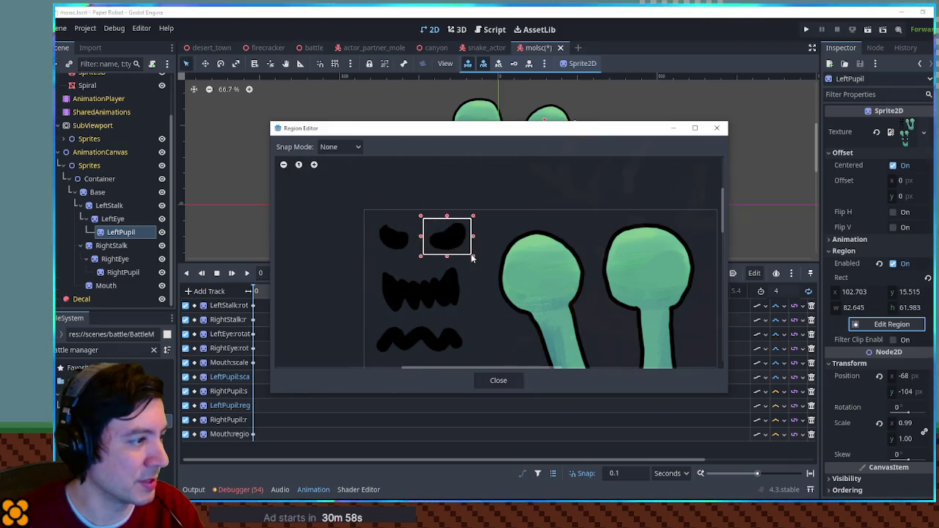
pyautogui.click(504, 381)
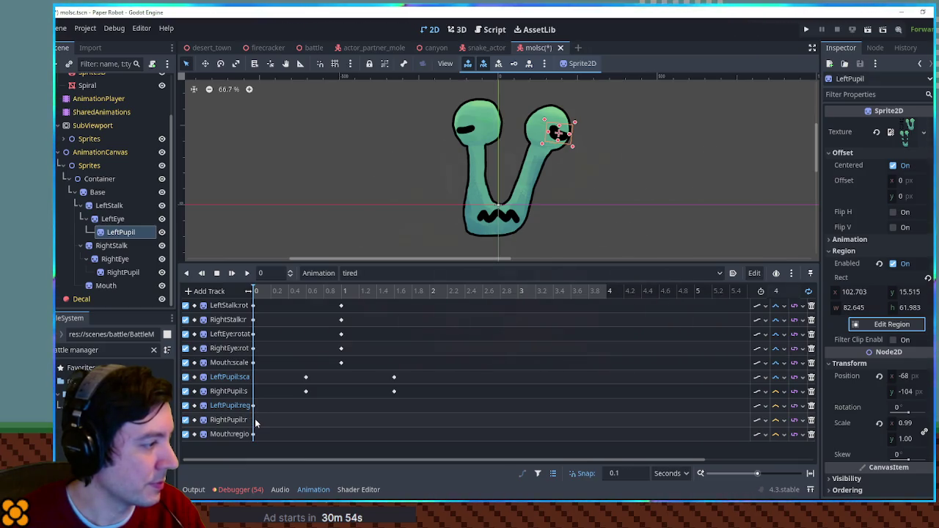
# Give the RightPupil a matching droopy eye region, then deselect the sprite
pyautogui.click(122, 272)
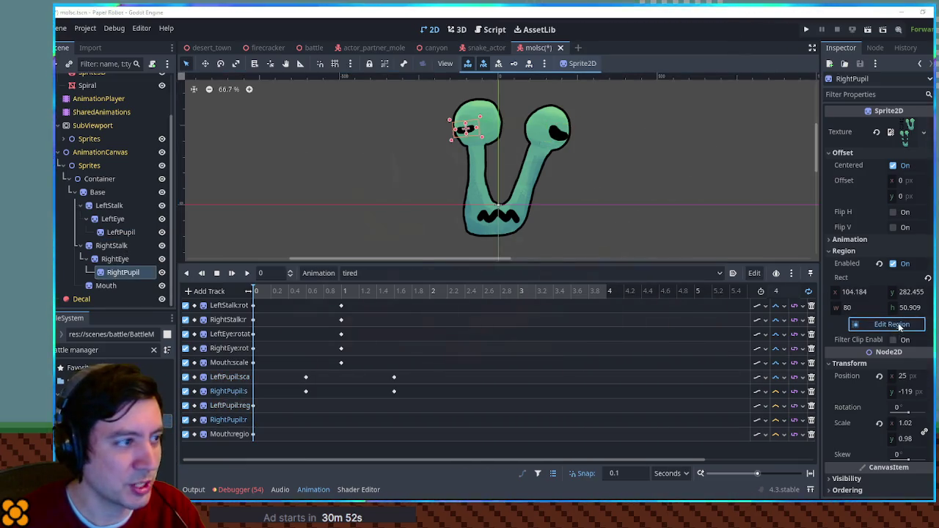
pyautogui.click(892, 324)
pyautogui.moveTo(461, 227); pyautogui.dragTo(503, 258)
pyautogui.click(499, 383)
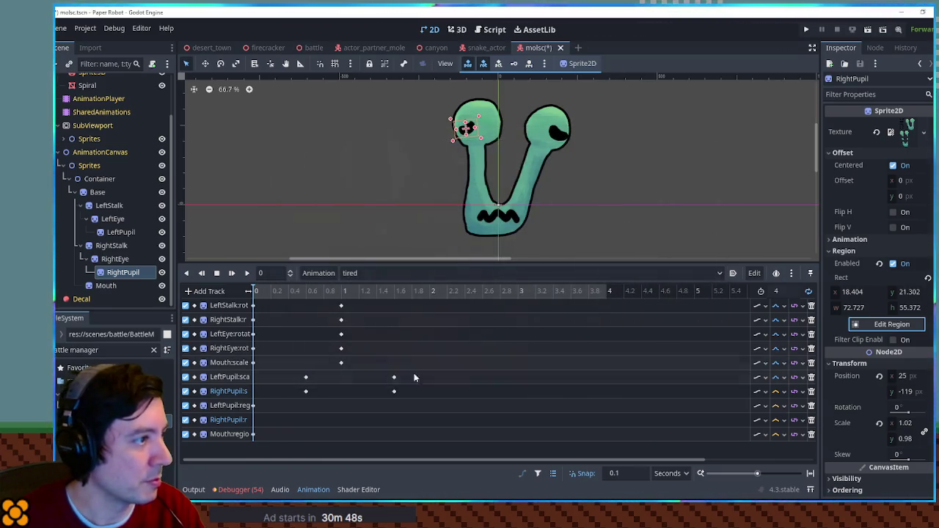
pyautogui.rightClick(257, 423)
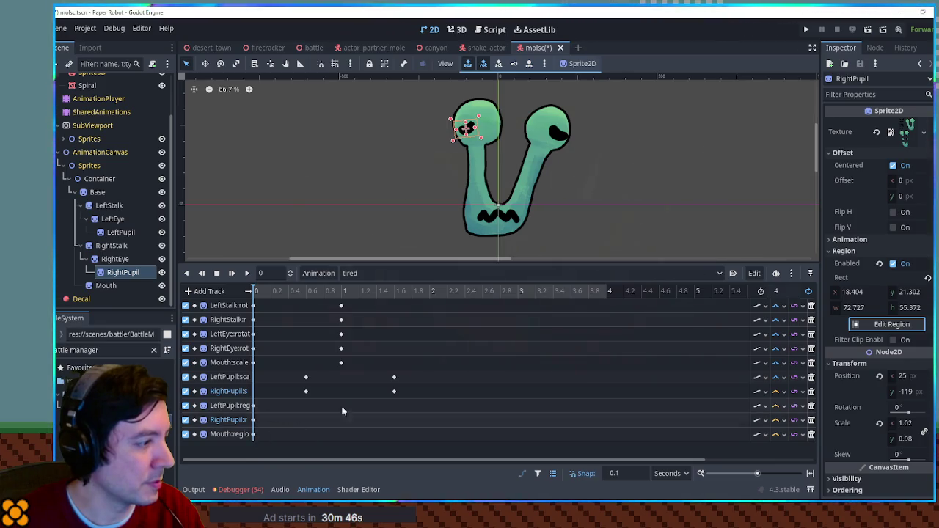
pyautogui.click(625, 210)
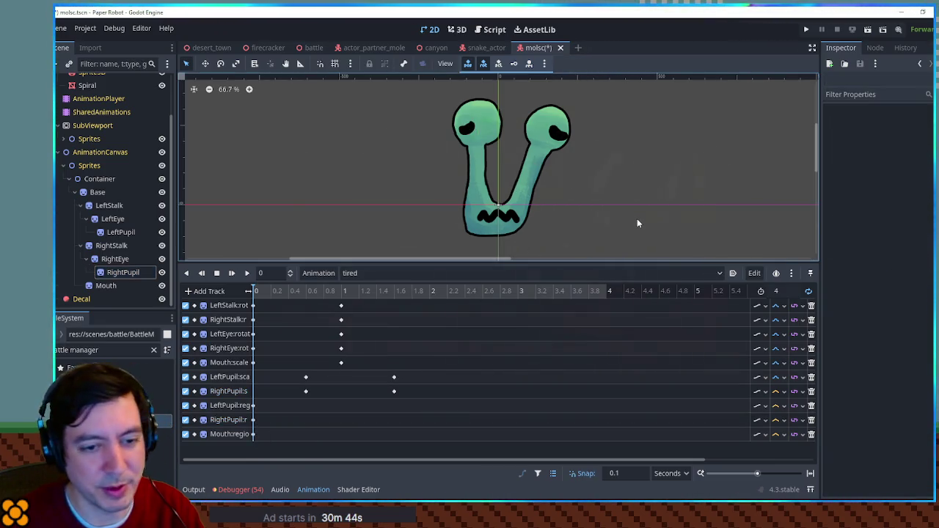
# Set the tired animation's length to 3 seconds and play it back to check the droopy eyes
pyautogui.click(246, 273)
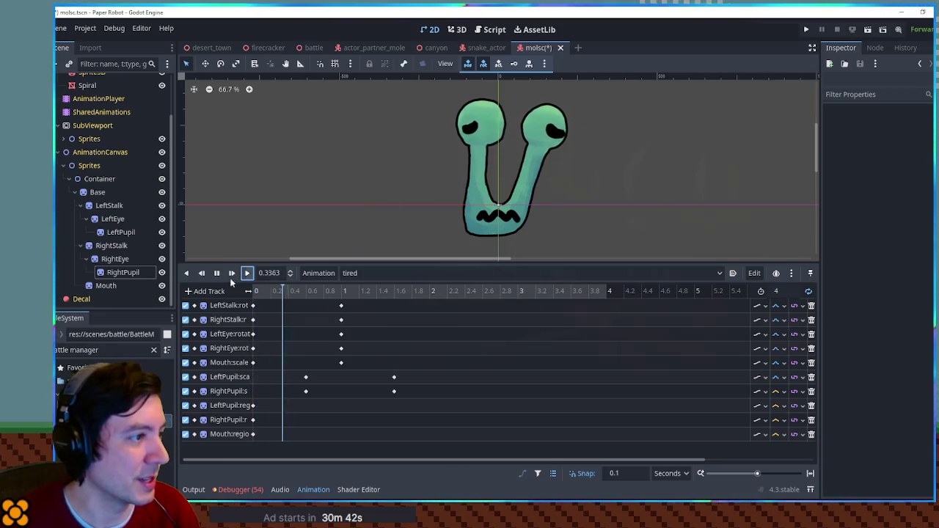
pyautogui.click(217, 273)
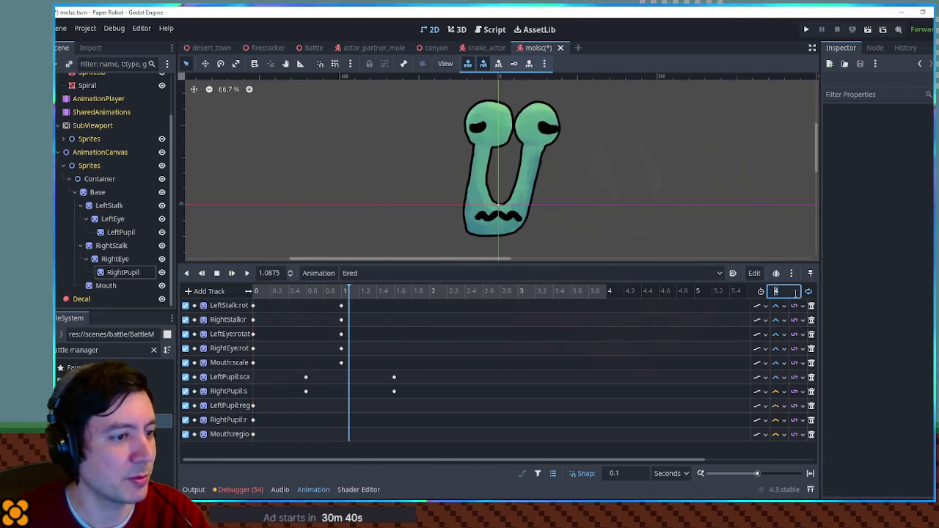
pyautogui.press('Return')
pyautogui.click(247, 273)
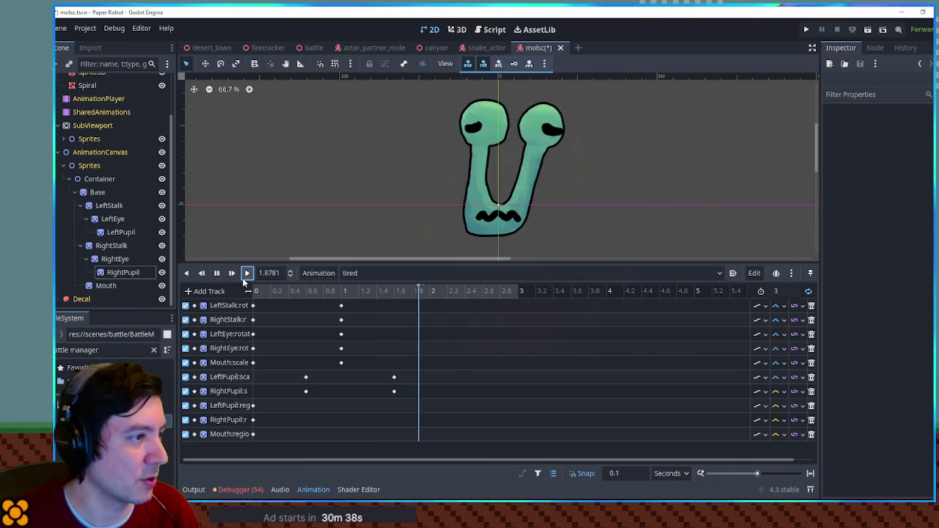
pyautogui.click(216, 273)
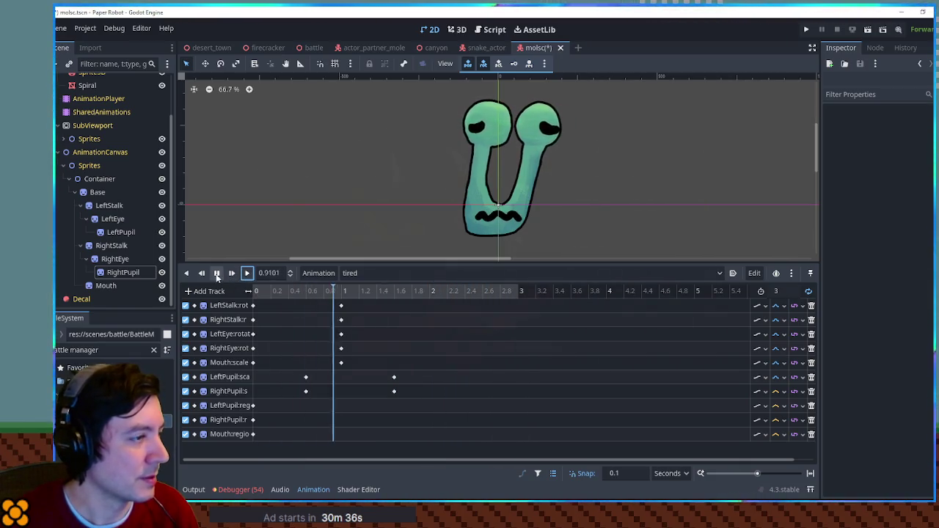
pyautogui.click(216, 273)
pyautogui.click(360, 273)
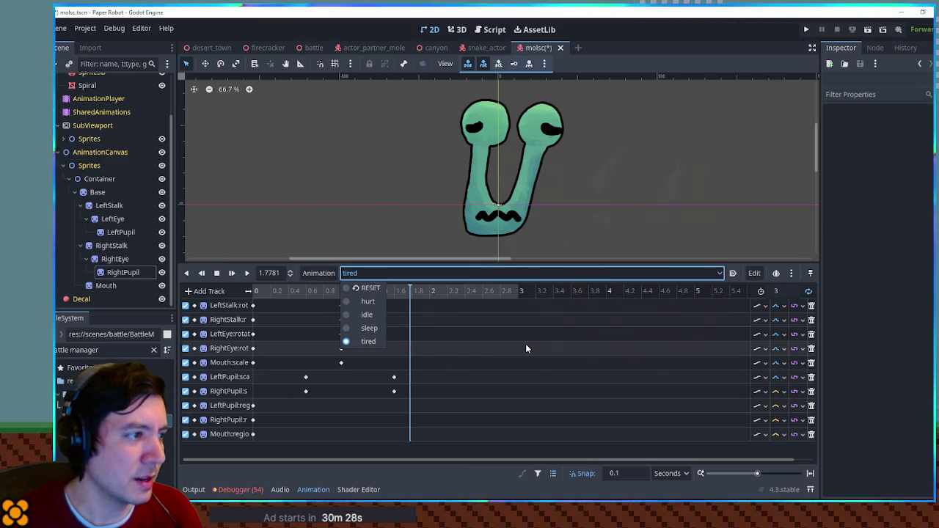
# Look through the idle animation and leave the RESET animation loaded
pyautogui.click(356, 315)
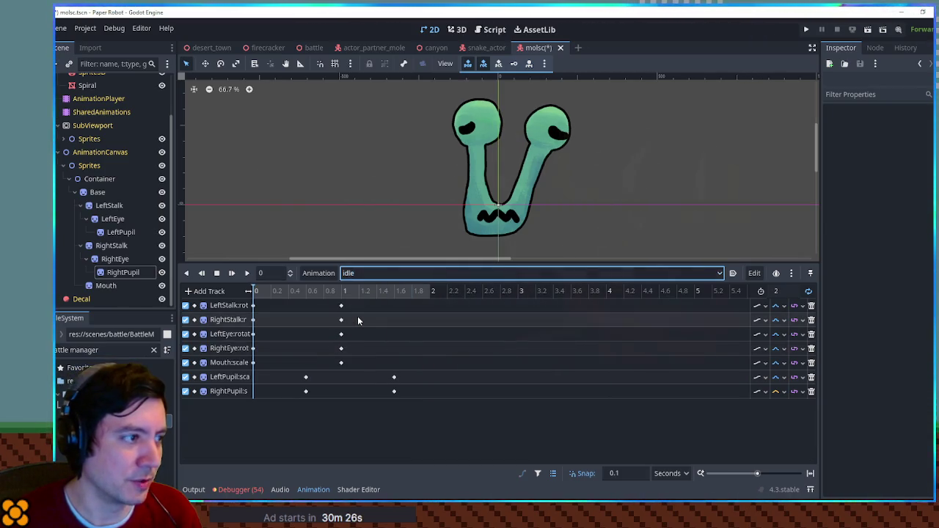
pyautogui.click(367, 273)
pyautogui.click(363, 288)
pyautogui.click(375, 274)
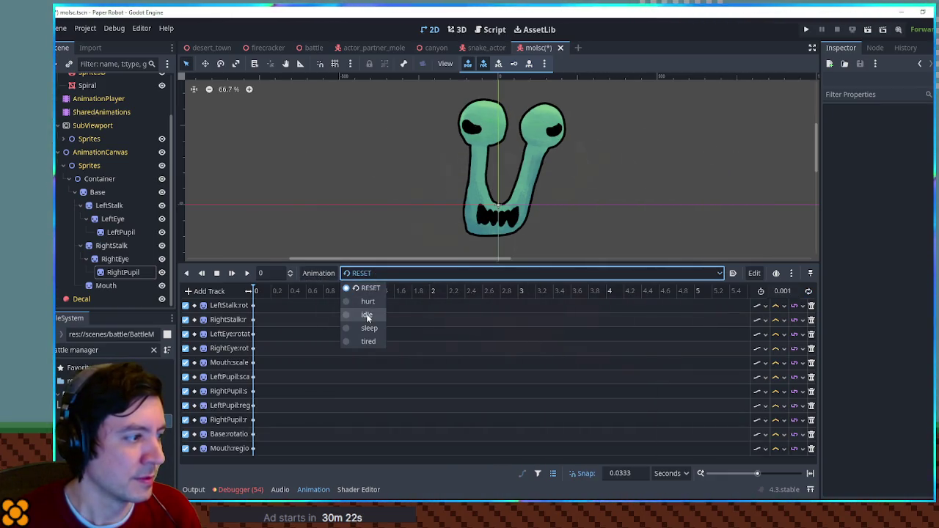
pyautogui.click(488, 335)
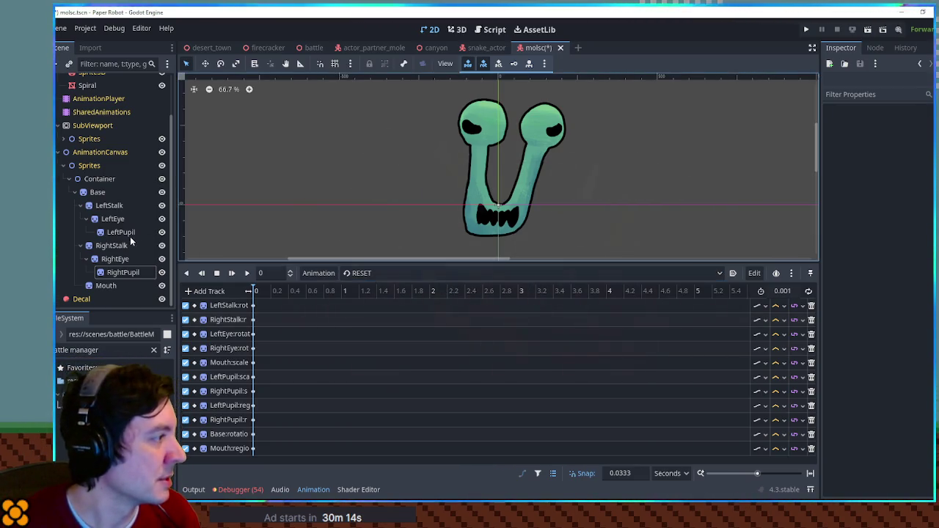
# Set SubViewport as the AnimationPlayer's root node, save, and view the snail in 3D
pyautogui.click(90, 98)
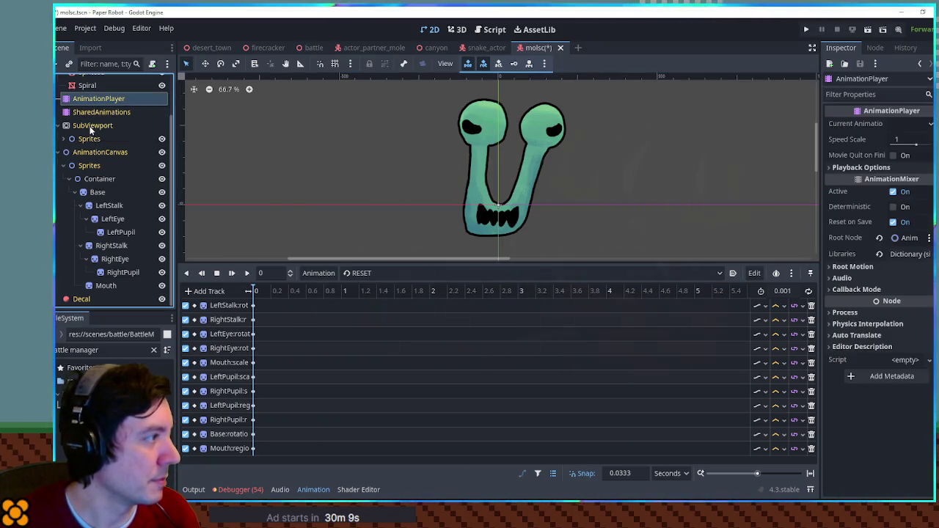
pyautogui.moveTo(90, 126); pyautogui.dragTo(910, 241)
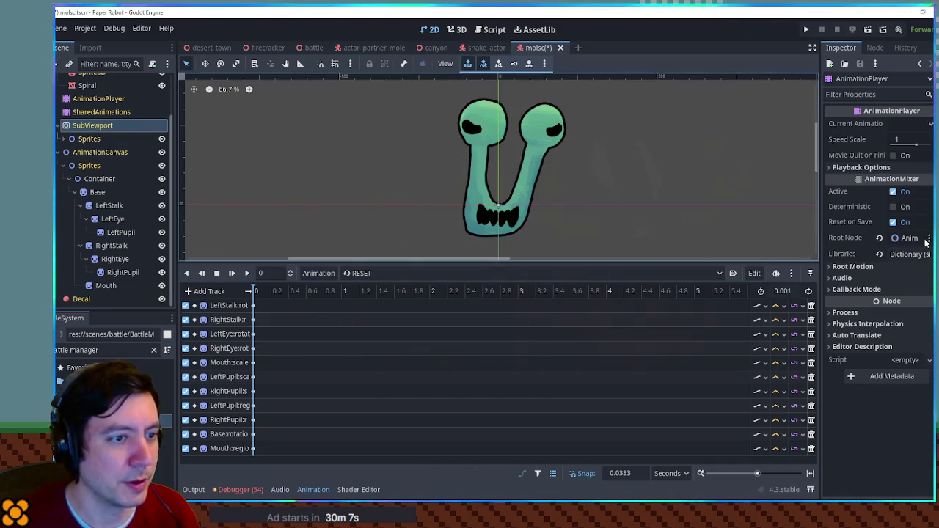
pyautogui.moveTo(63, 130); pyautogui.dragTo(891, 237)
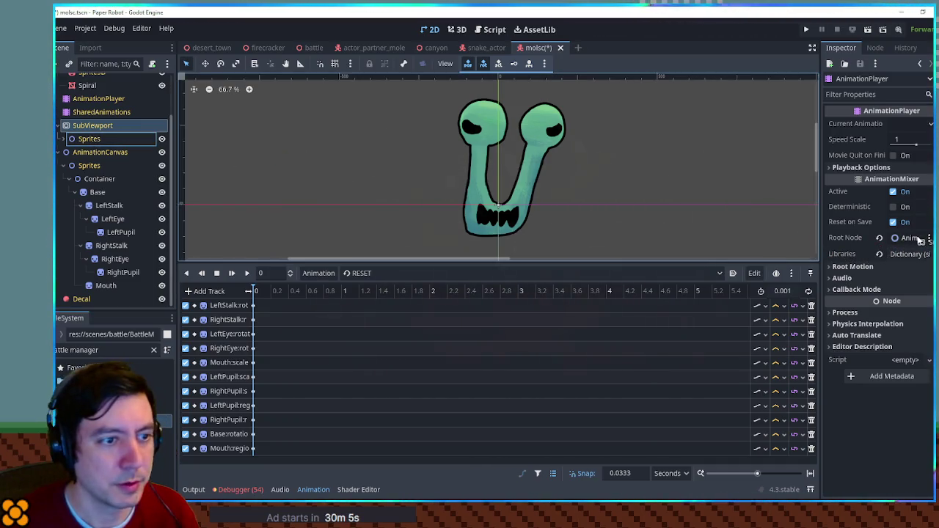
pyautogui.hotkey('ctrl', 's')
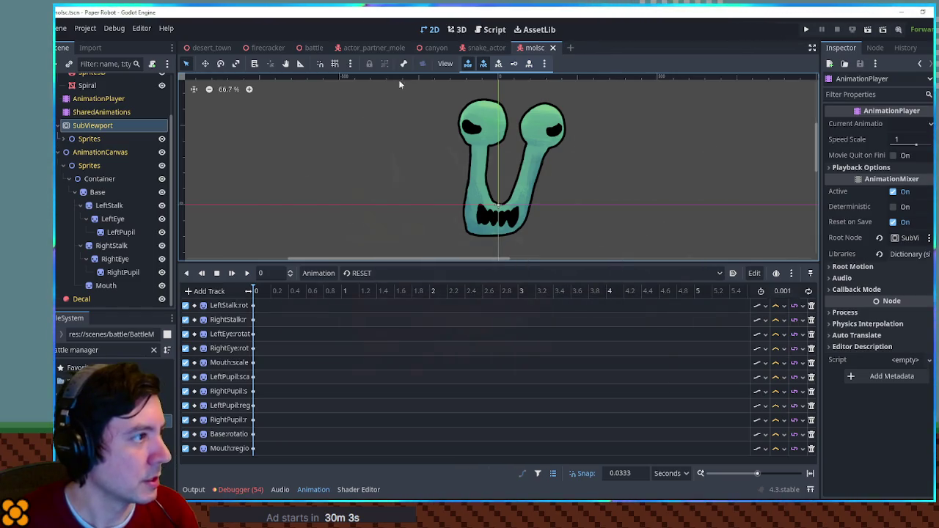
pyautogui.click(454, 32)
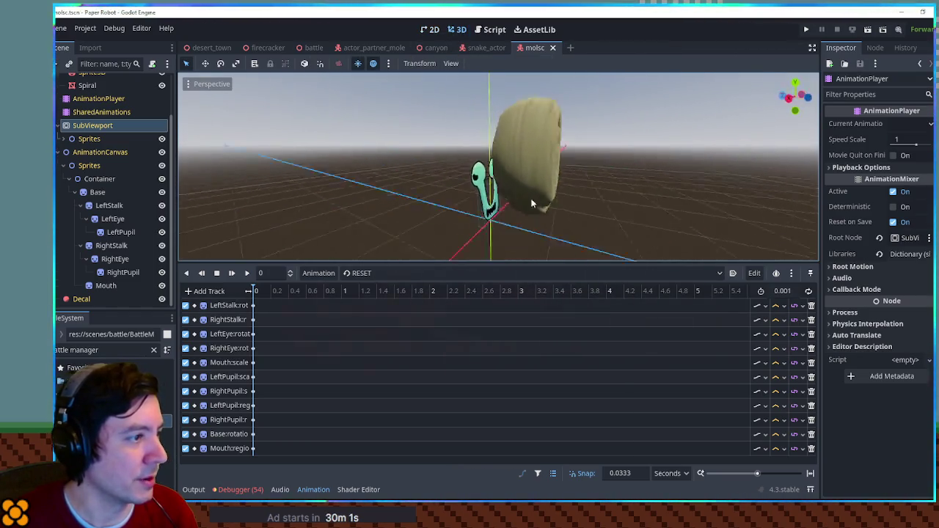
pyautogui.click(314, 48)
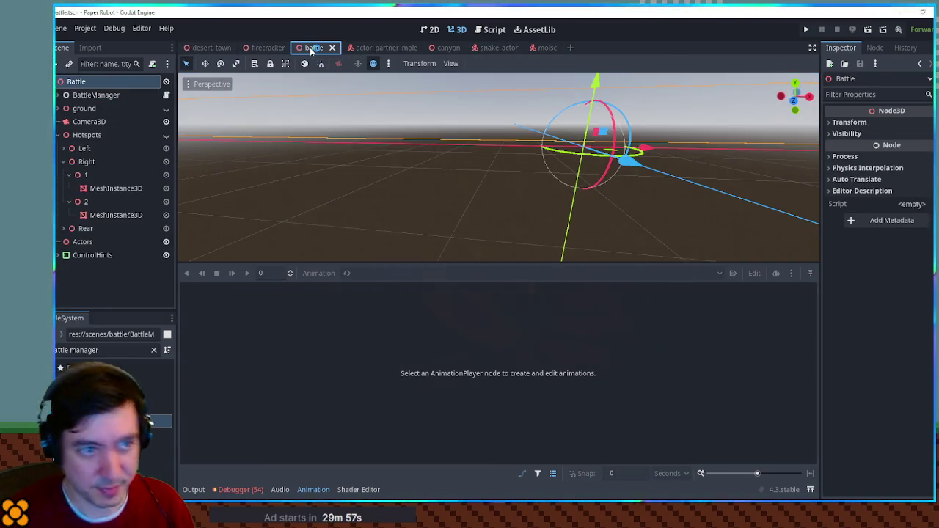
pyautogui.press('F6')
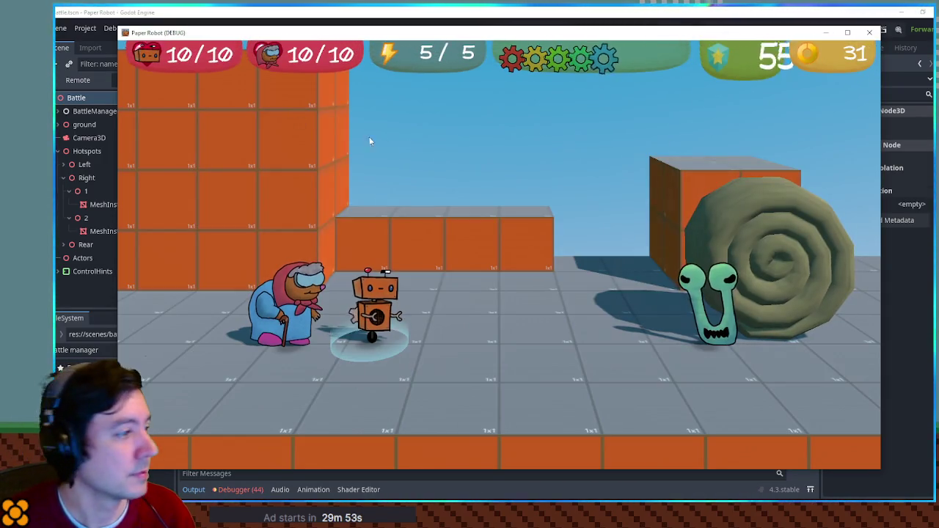
pyautogui.press('space')
pyautogui.press('space')
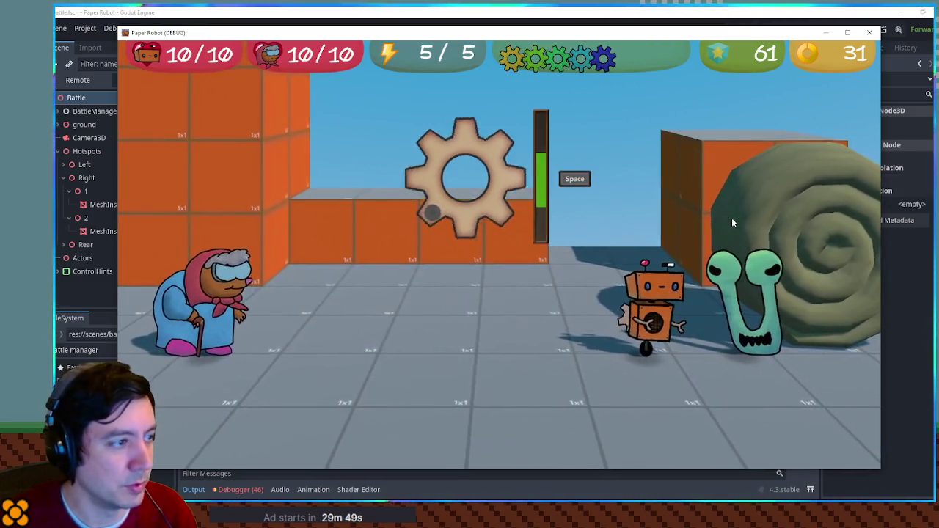
pyautogui.press('space')
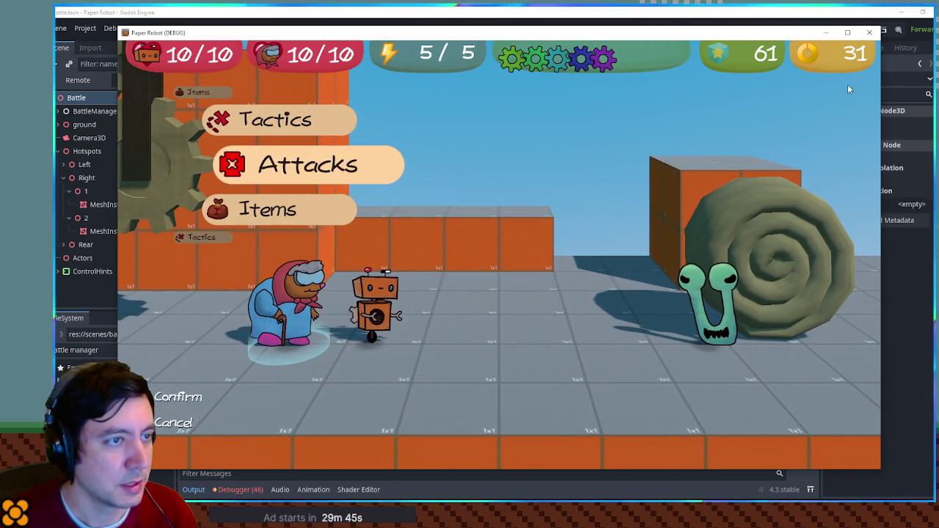
pyautogui.click(869, 33)
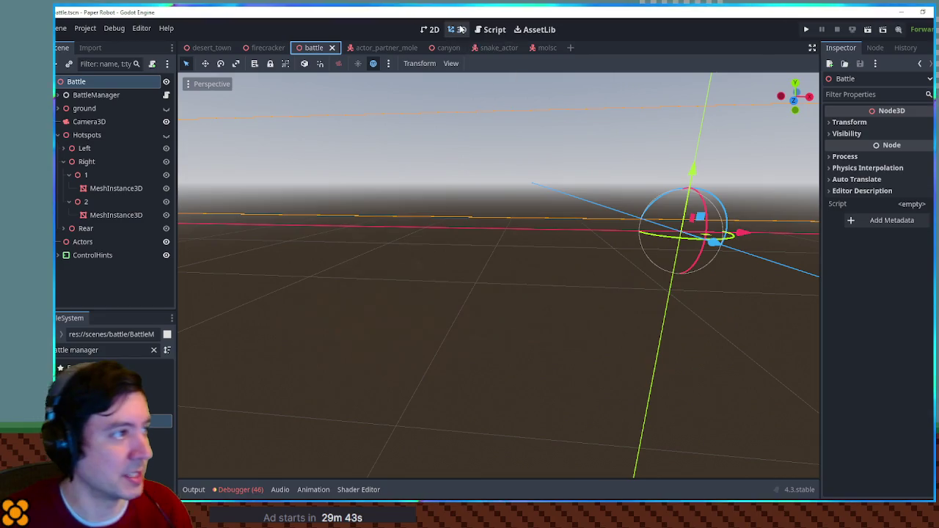
# Switch to the molsc scene, load the idle animation, and play then pause it
pyautogui.click(543, 48)
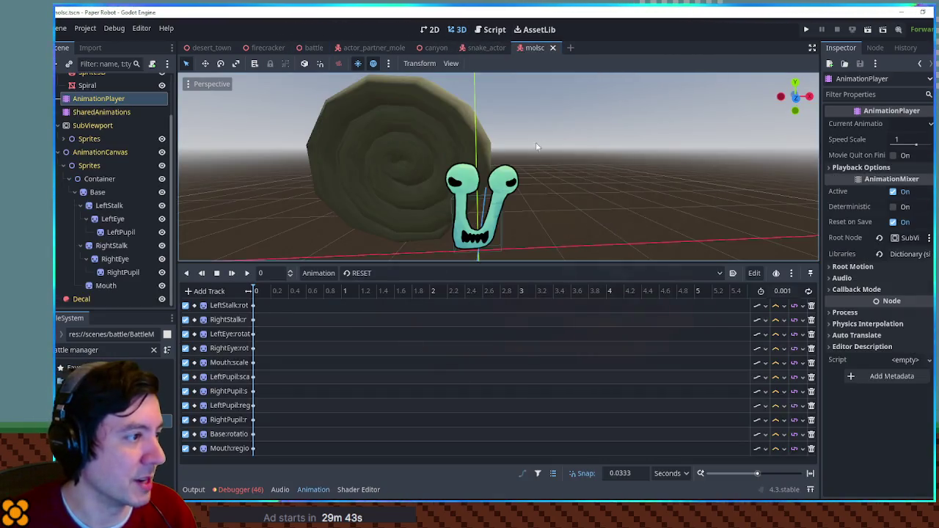
pyautogui.click(372, 273)
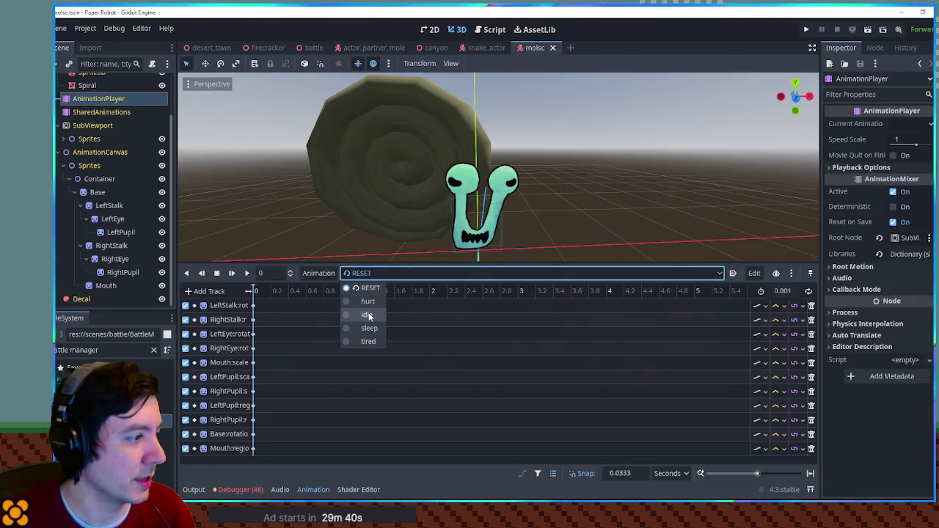
pyautogui.click(340, 309)
pyautogui.click(248, 277)
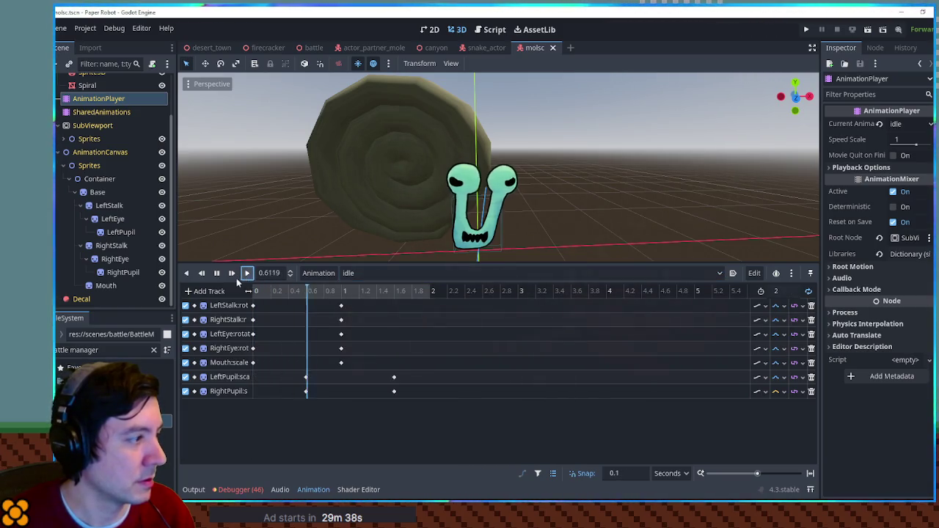
pyautogui.click(218, 279)
# Inspect the Spiral mesh node's properties, then select the Sprites node
pyautogui.scroll(-3, 365, 194)
pyautogui.scroll(4, 680, 173)
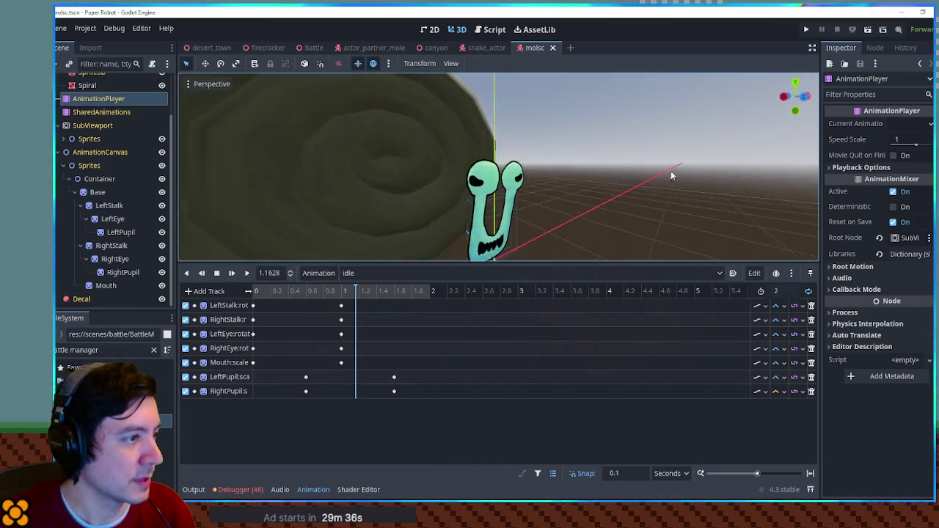
pyautogui.scroll(-2, 598, 179)
pyautogui.scroll(-2, 602, 187)
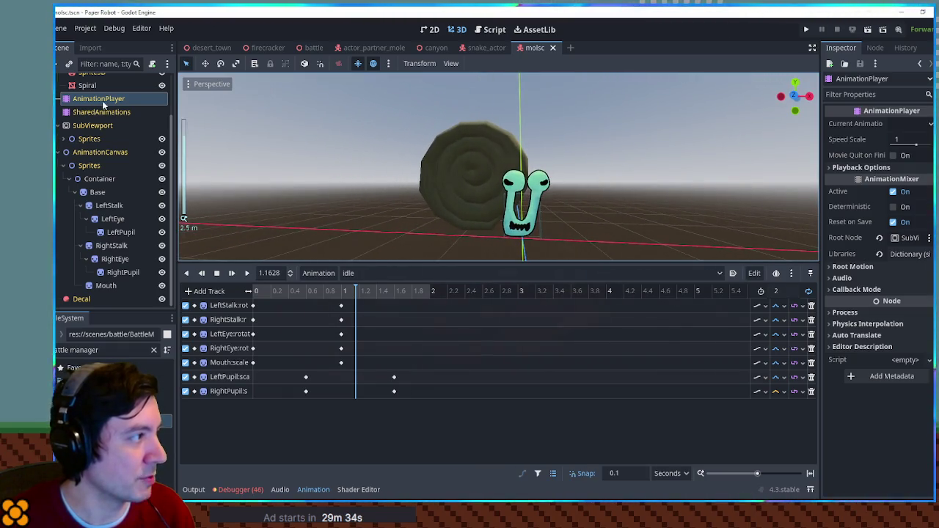
pyautogui.click(87, 85)
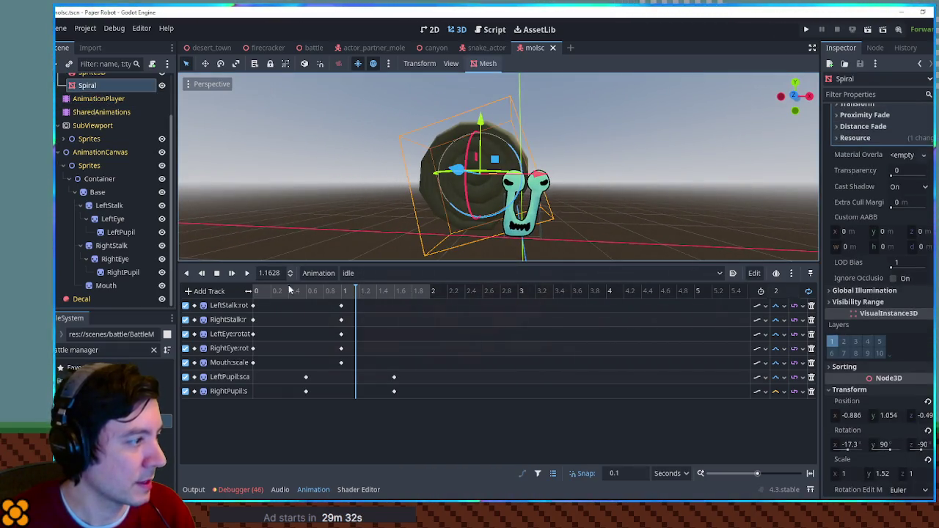
pyautogui.scroll(-2, 886, 395)
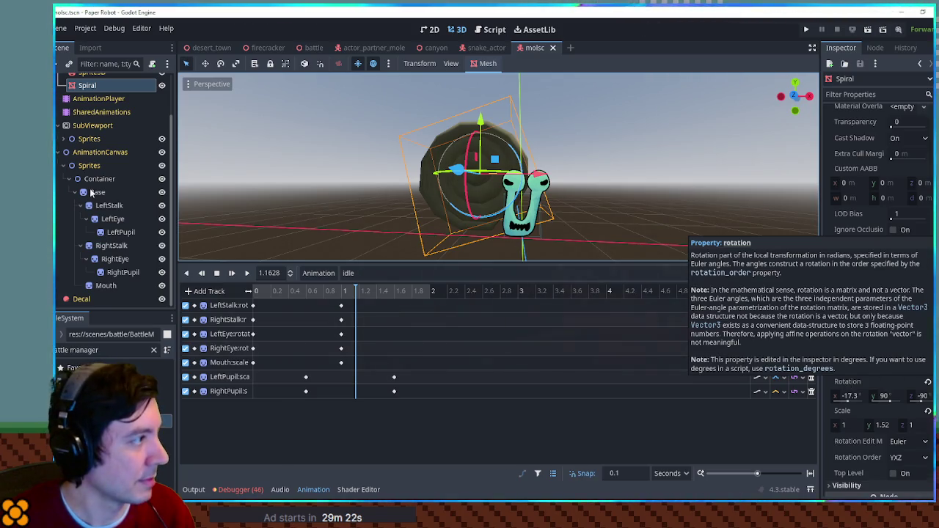
pyautogui.scroll(2, 91, 176)
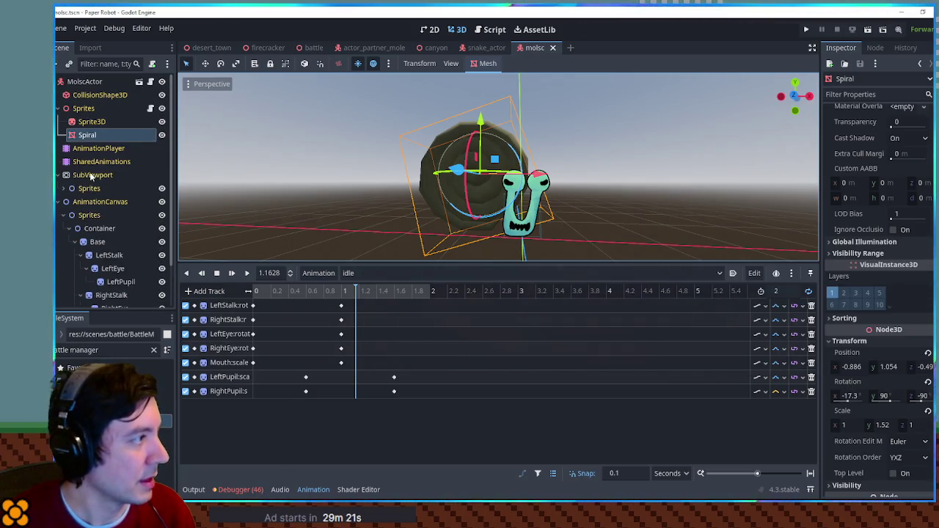
pyautogui.click(94, 109)
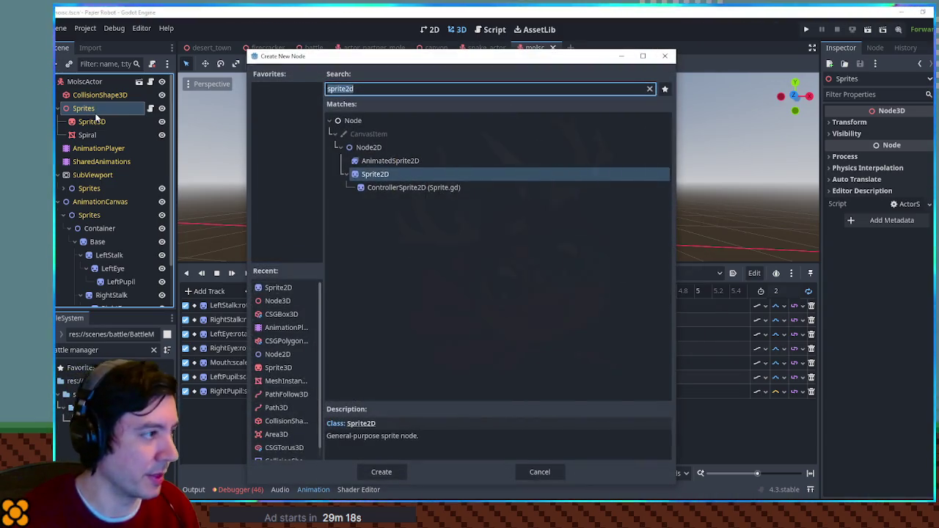
# Add a Node3D named SpiralContainer and move it beside Spiral under Sprites
pyautogui.press('Escape')
pyautogui.click(88, 136)
pyautogui.hotkey('ctrl', 'a')
pyautogui.write('Node3D')
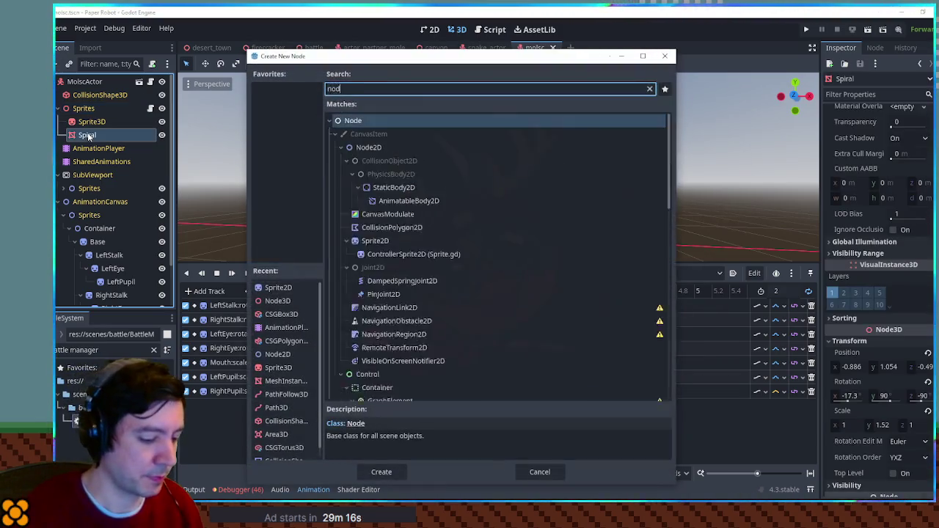
pyautogui.press('Return')
pyautogui.press('F2')
pyautogui.write('S')
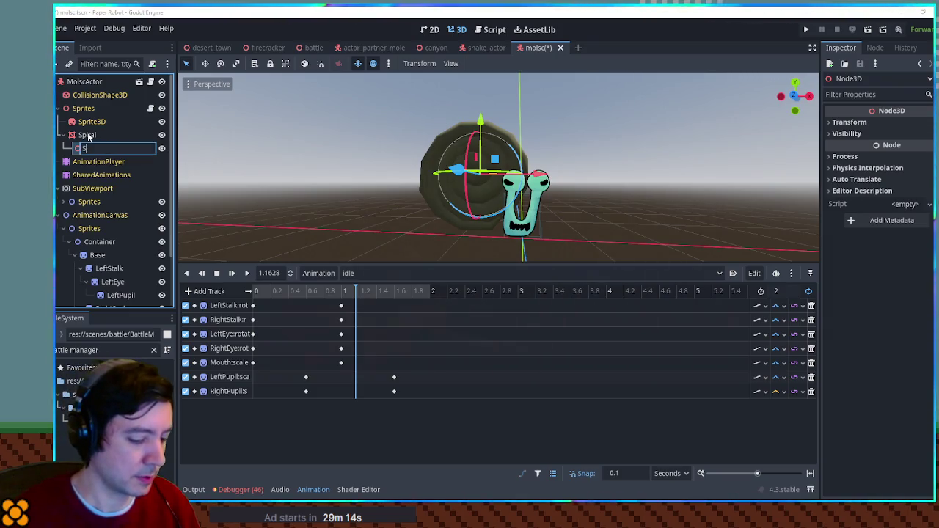
pyautogui.write('piralContainer')
pyautogui.press('Return')
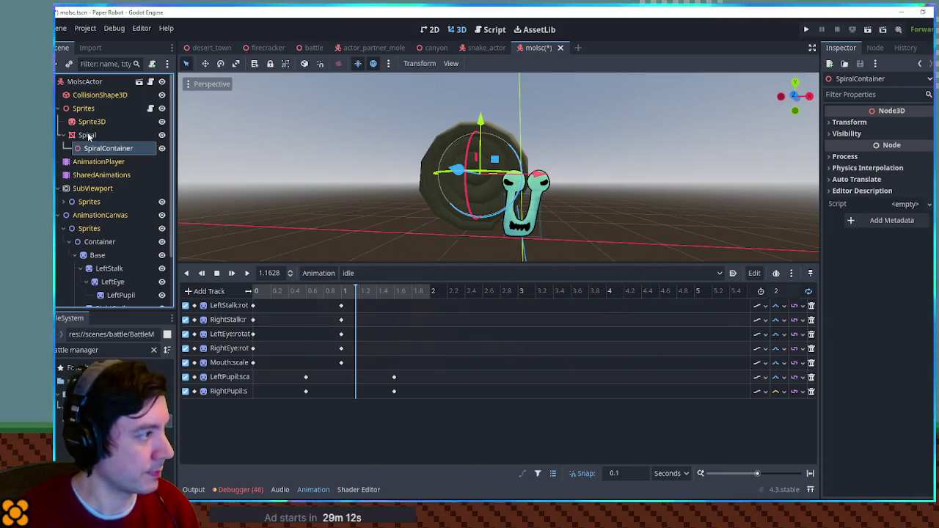
pyautogui.moveTo(91, 148); pyautogui.dragTo(87, 135)
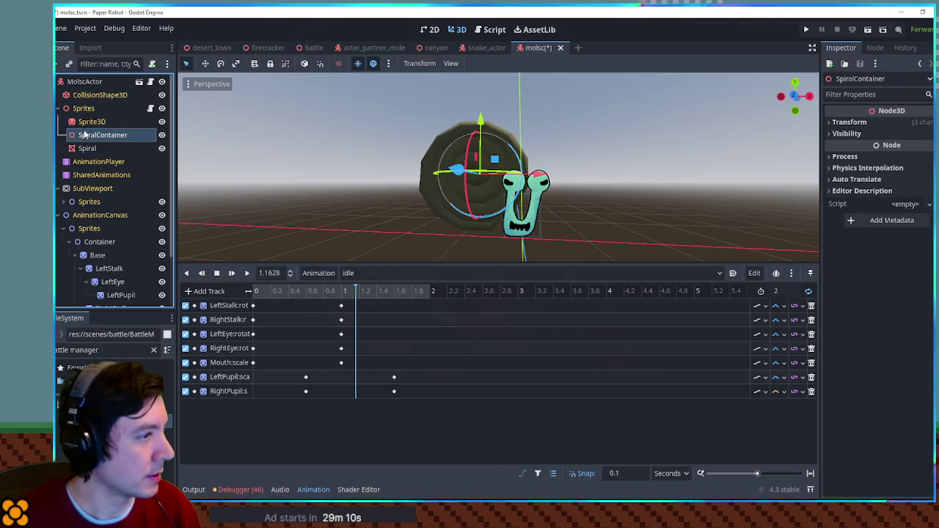
# Reset SpiralContainer's rotation to 0 and scale to 1, then nest Spiral inside it
pyautogui.click(849, 121)
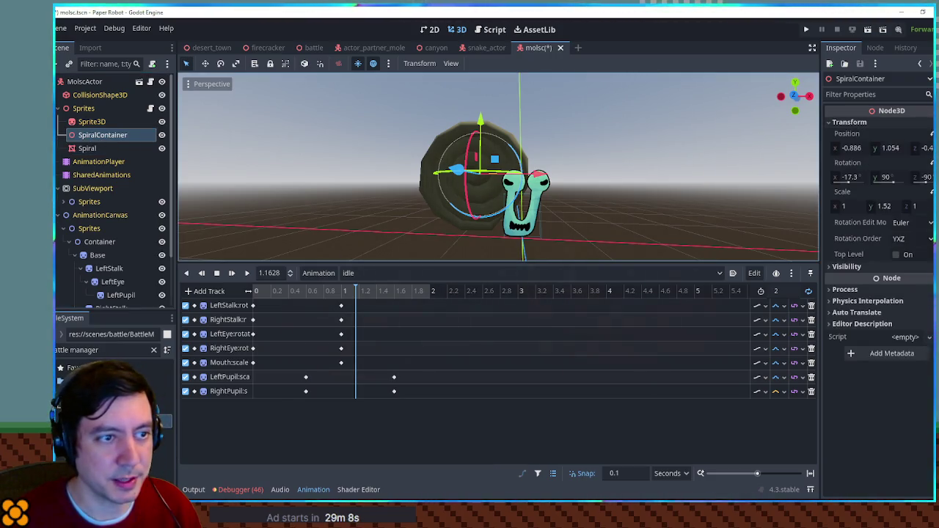
pyautogui.click(932, 162)
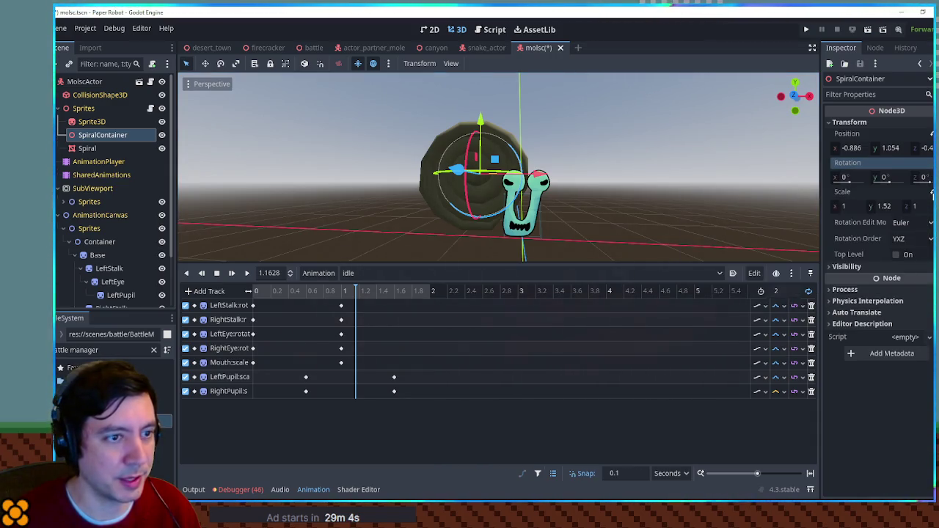
pyautogui.click(931, 194)
pyautogui.moveTo(88, 148); pyautogui.dragTo(103, 135)
pyautogui.moveTo(410, 191)
pyautogui.mouseDown()
pyautogui.moveTo(373, 195)
pyautogui.moveTo(514, 170)
pyautogui.moveTo(661, 176)
pyautogui.mouseUp()
pyautogui.moveTo(923, 178)
pyautogui.mouseDown()
pyautogui.moveTo(932, 177)
pyautogui.moveTo(923, 178)
pyautogui.mouseUp()
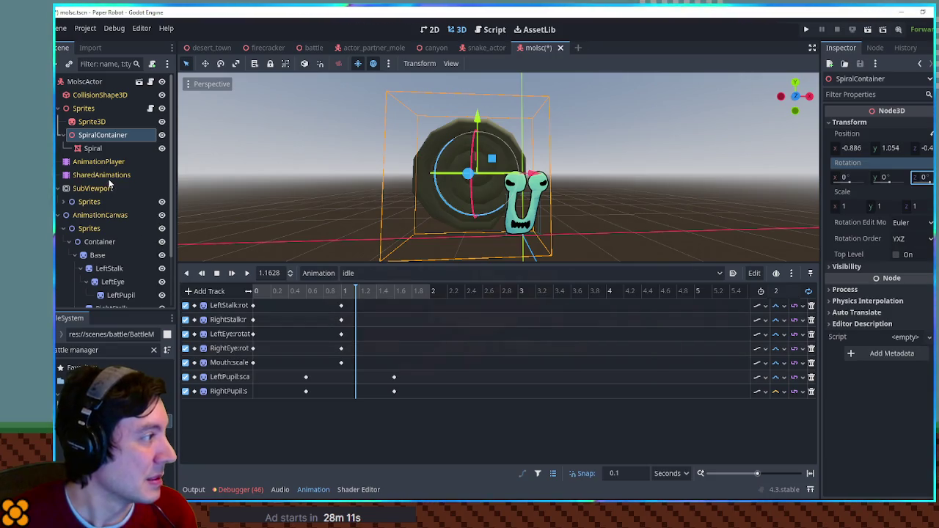
# Key SpiralContainer's rotation in the idle animation at 0 and 1 second
pyautogui.click(390, 273)
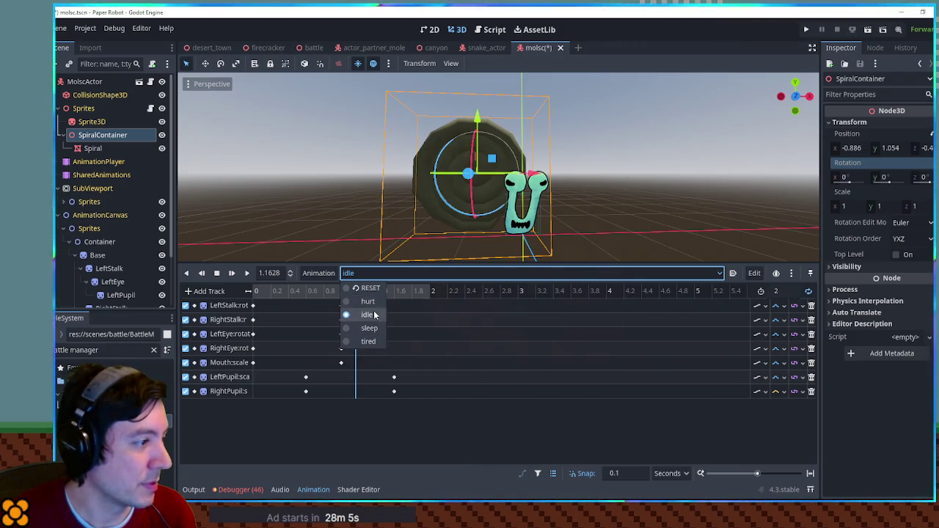
pyautogui.click(369, 316)
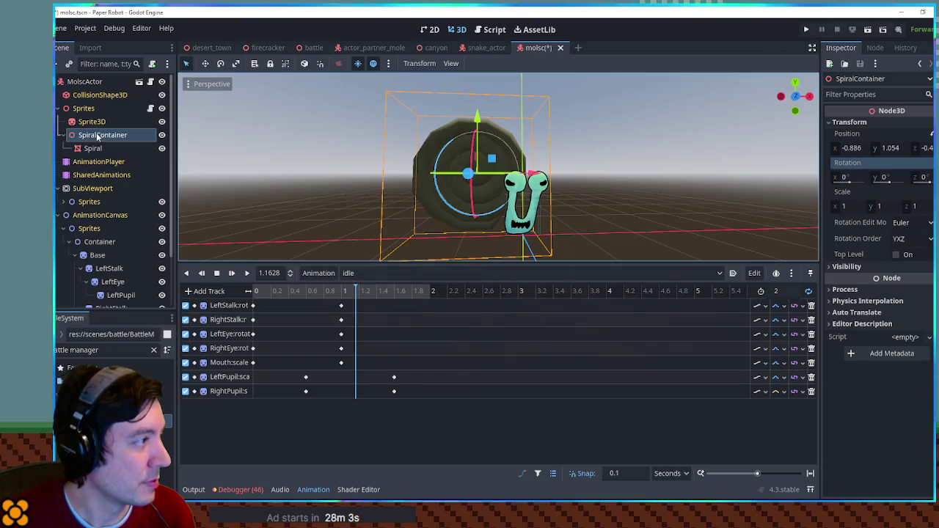
pyautogui.click(933, 162)
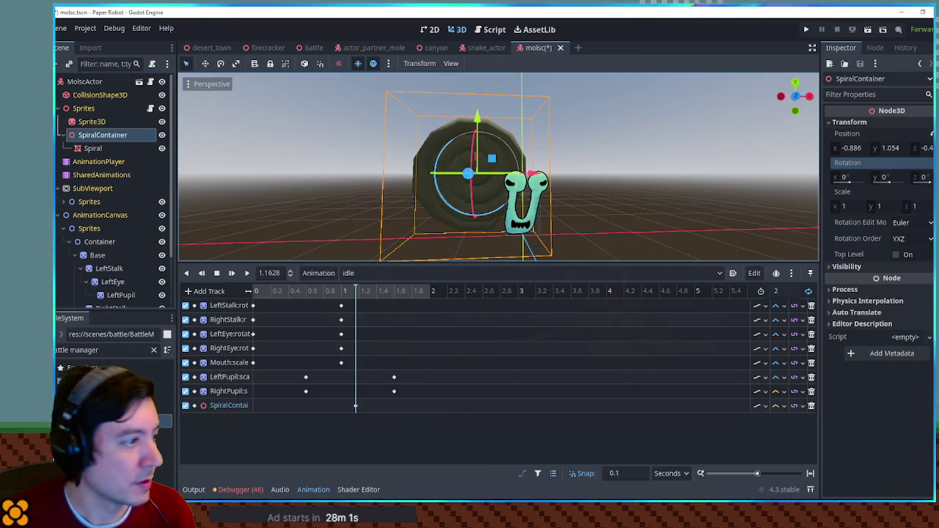
pyautogui.moveTo(356, 404); pyautogui.dragTo(250, 407)
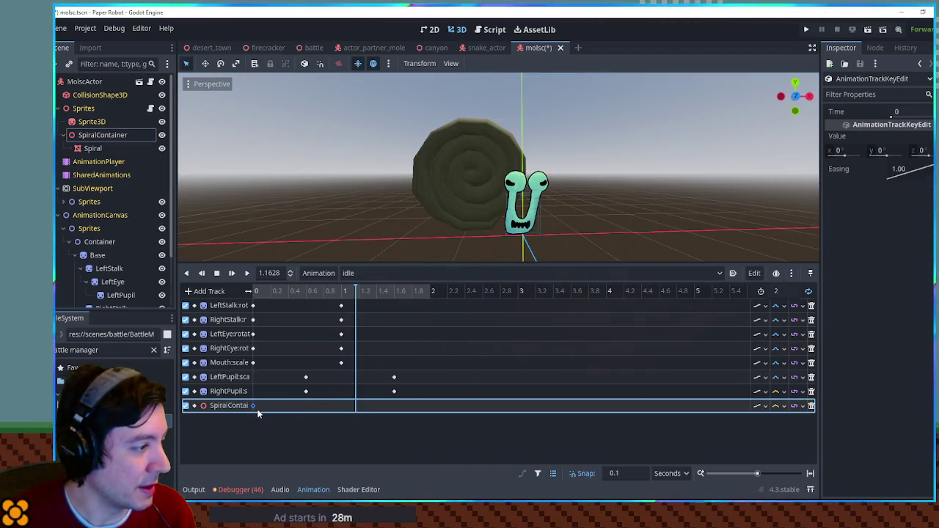
pyautogui.rightClick(333, 404)
pyautogui.click(336, 403)
pyautogui.moveTo(336, 408); pyautogui.dragTo(345, 408)
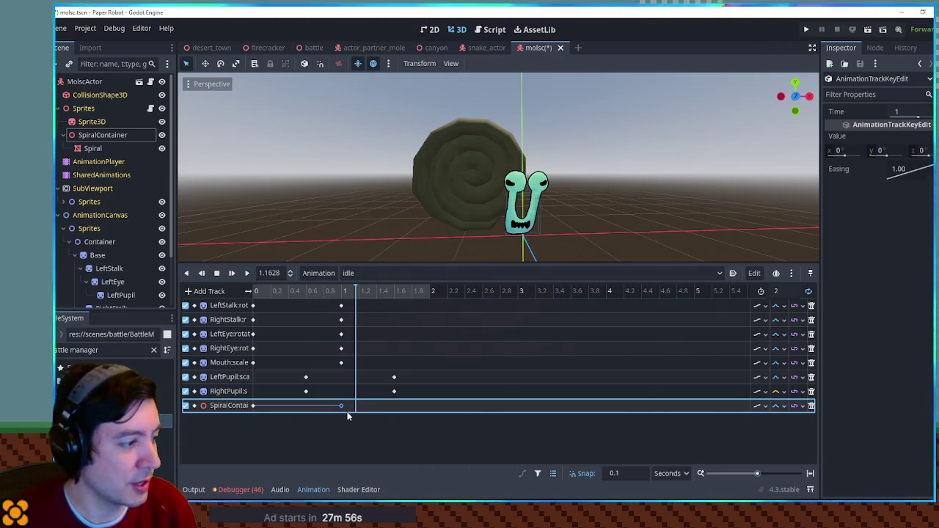
# Set the 1-second key's z rotation to 4, preview the idle animation, and save
pyautogui.click(342, 406)
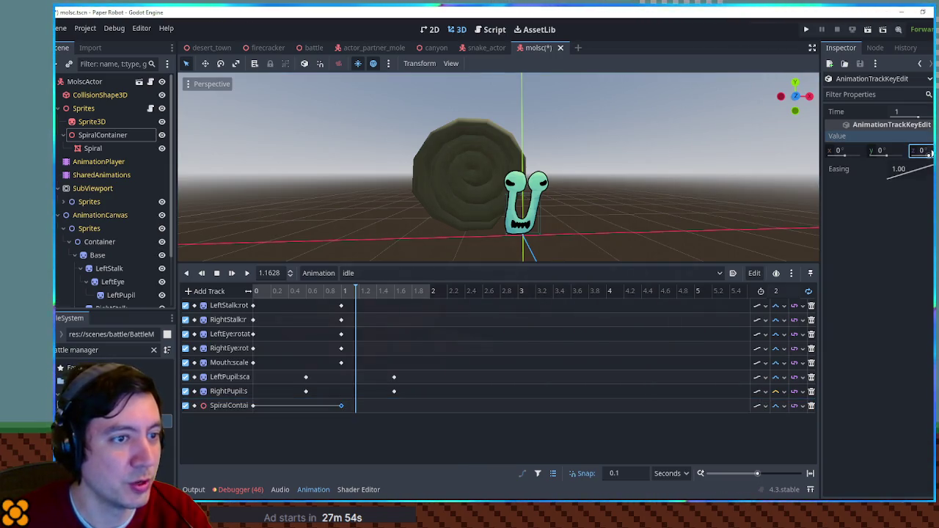
pyautogui.write('2')
pyautogui.press('Return')
pyautogui.click(247, 276)
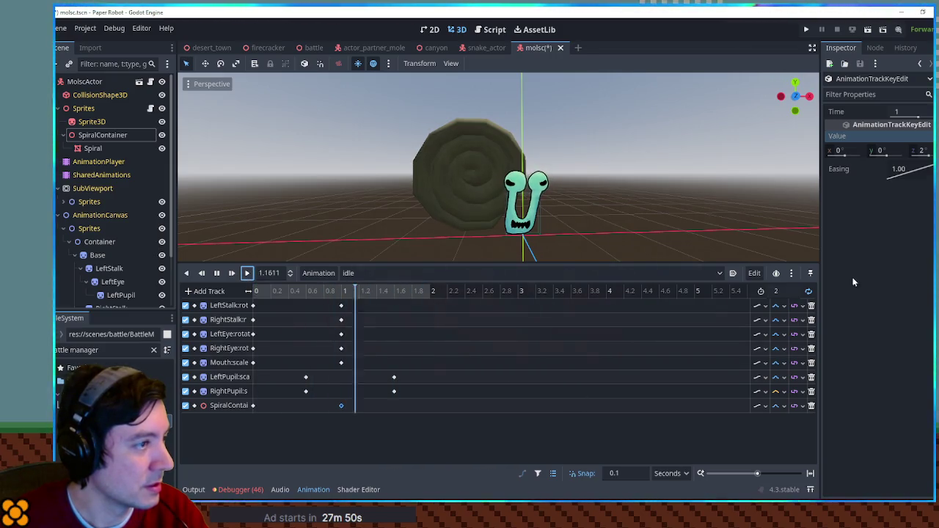
pyautogui.click(923, 151)
pyautogui.write('4')
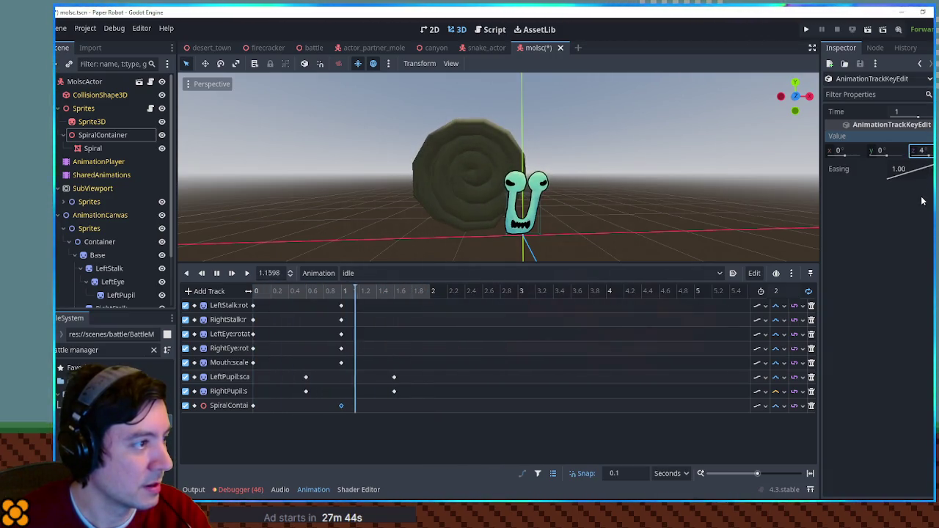
pyautogui.click(484, 439)
pyautogui.hotkey('ctrl', 's')
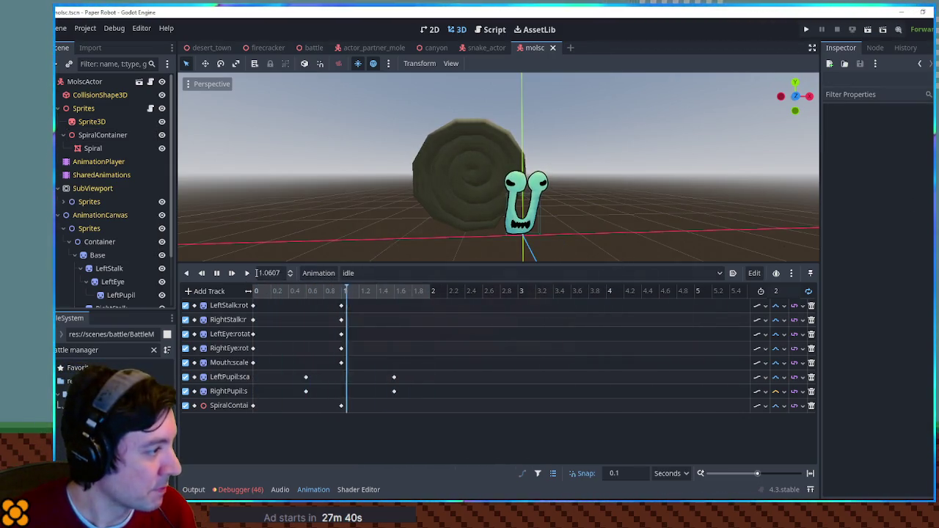
# Switch the animation editor to the RESET animation
pyautogui.click(349, 273)
pyautogui.click(363, 283)
pyautogui.click(364, 276)
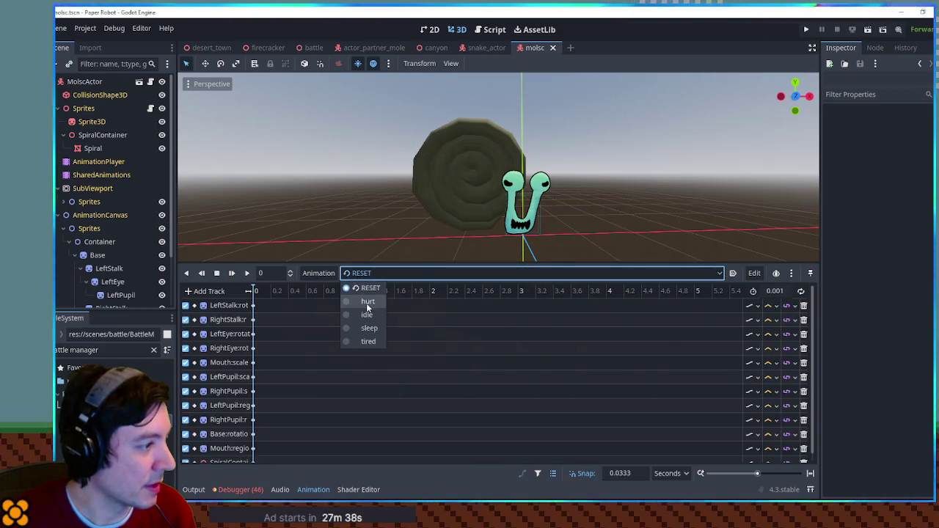
# In the hurt animation, add a SpiralContainer rotation track with a cubic-interpolated key
pyautogui.click(360, 329)
pyautogui.click(103, 135)
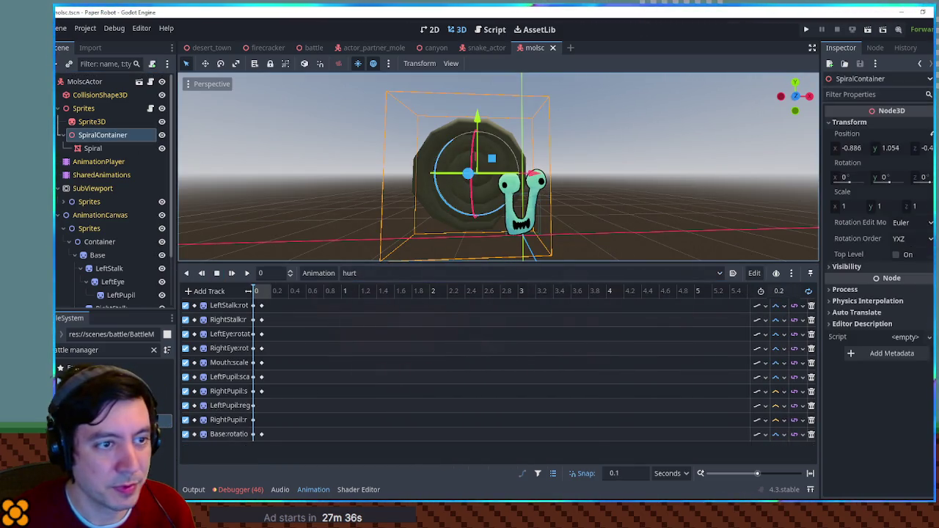
pyautogui.moveTo(847, 162); pyautogui.dragTo(440, 345)
pyautogui.rightClick(265, 453)
pyautogui.click(293, 455)
pyautogui.click(779, 449)
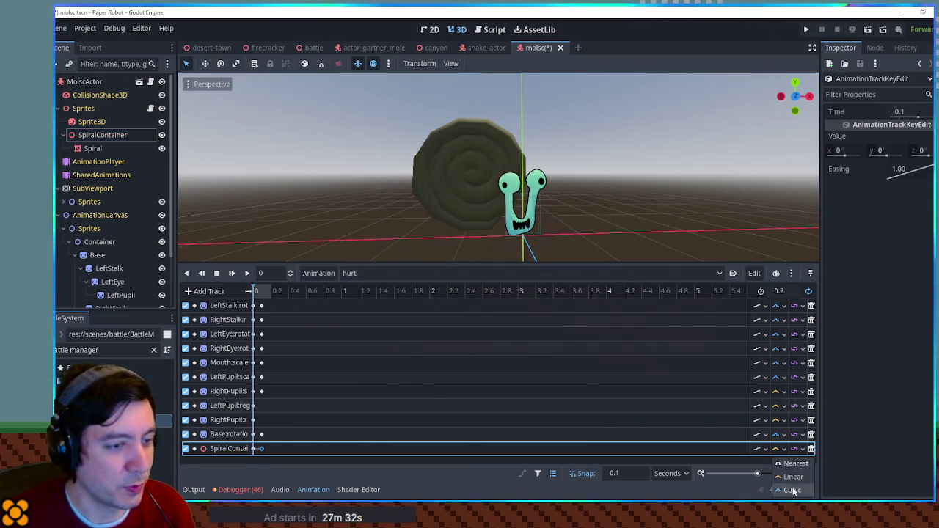
pyautogui.click(793, 490)
# Set the key's z rotation to 4, preview the hurt animation, and save the scene
pyautogui.click(921, 151)
pyautogui.click(245, 273)
pyautogui.click(217, 273)
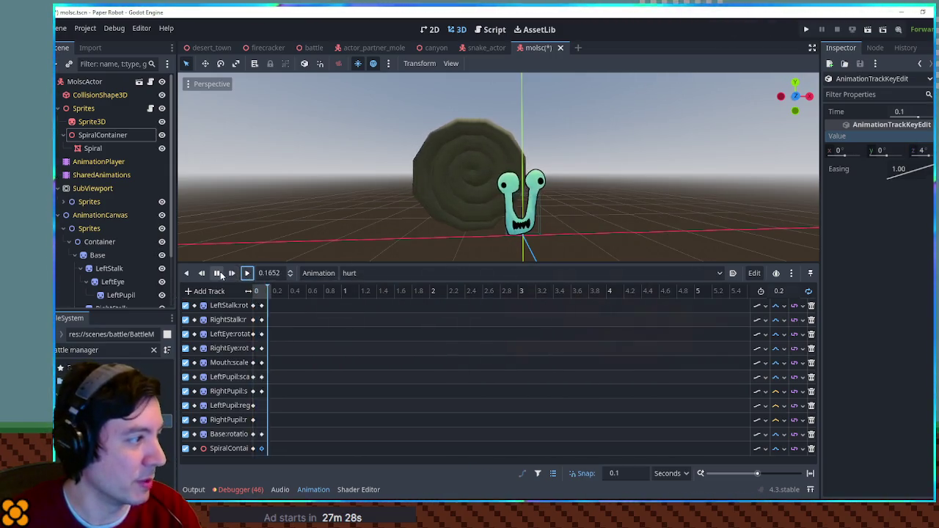
pyautogui.hotkey('ctrl', 's')
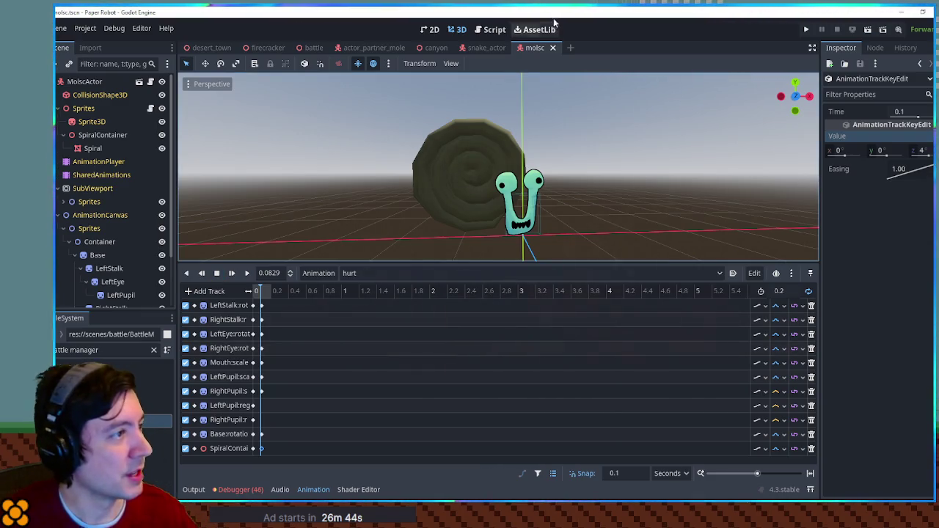
# Open StatusEffectDirectory.gd in the script editor and step through search matches for 'slow'
pyautogui.click(485, 29)
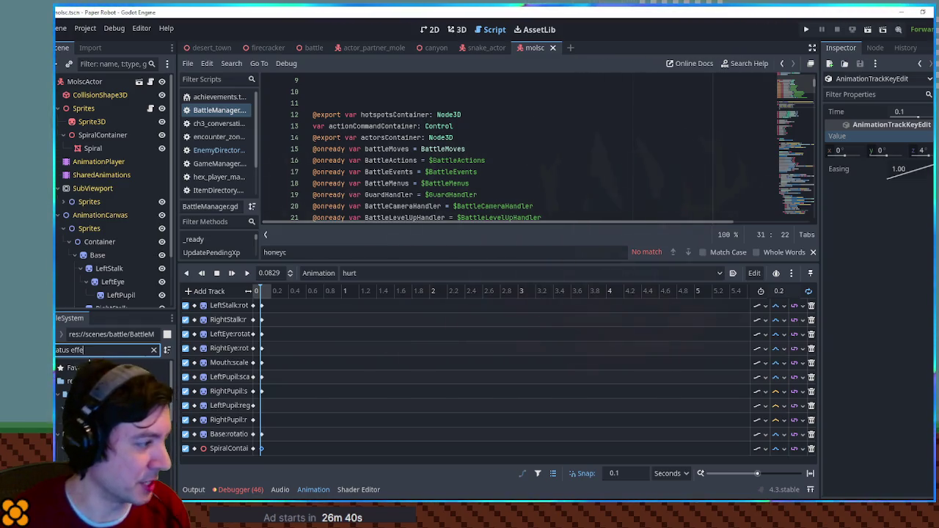
pyautogui.doubleClick(80, 369)
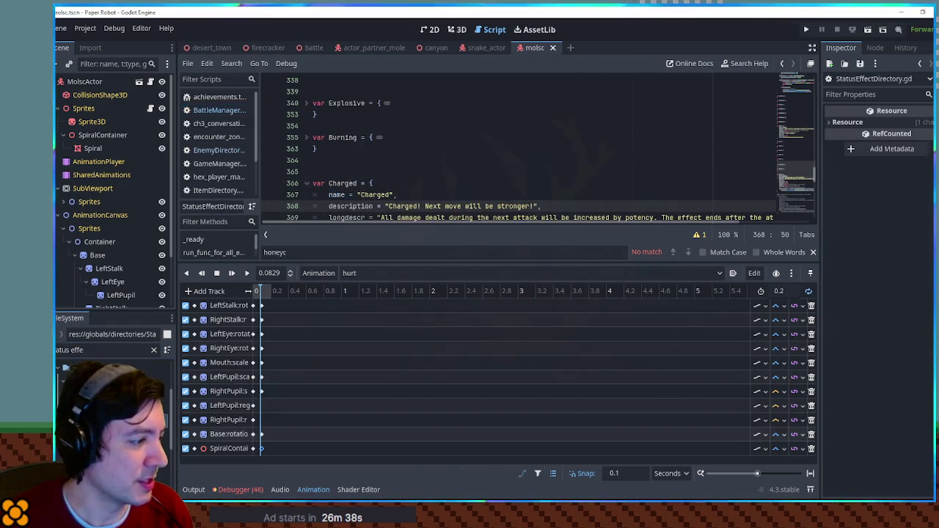
pyautogui.hotkey('ctrl', 'f')
pyautogui.write('slo')
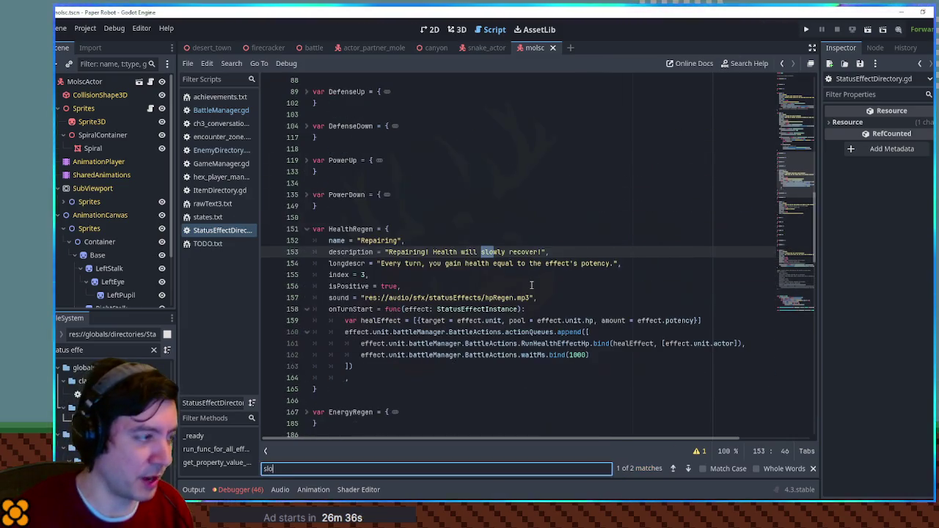
pyautogui.press('Return')
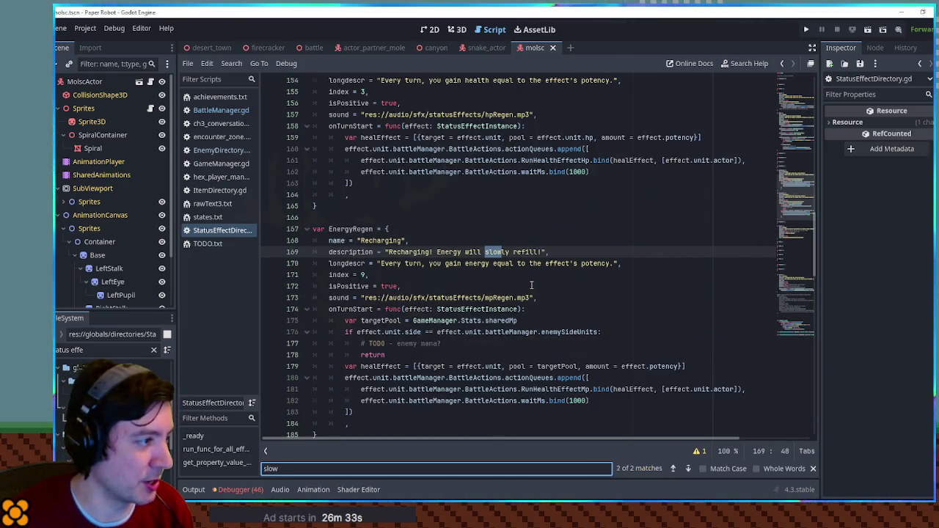
pyautogui.press('Return')
pyautogui.press('Return')
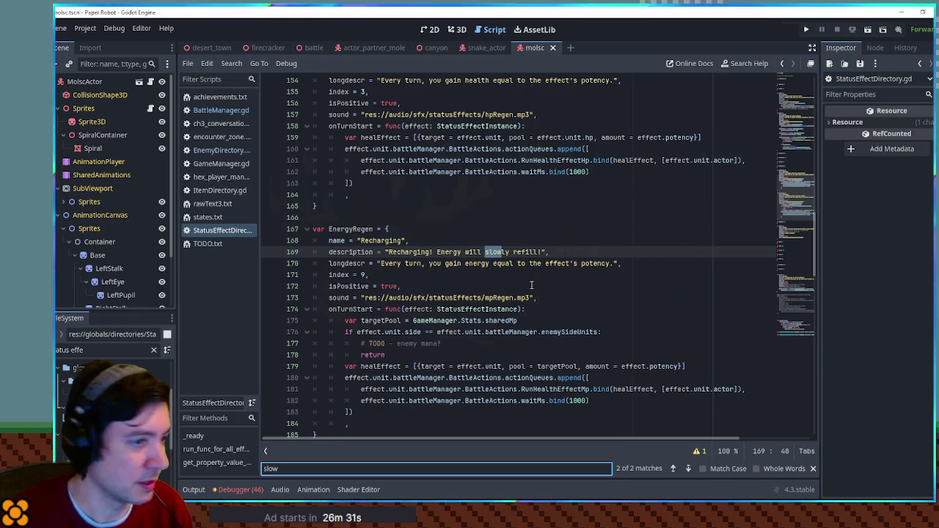
pyautogui.moveTo(790, 199)
pyautogui.mouseDown()
pyautogui.moveTo(809, 306)
pyautogui.moveTo(809, 78)
pyautogui.mouseUp()
# Fold the Sparky, Sleep and HealthRegen entries
pyautogui.click(307, 240)
pyautogui.click(306, 276)
pyautogui.scroll(-8, 316, 293)
pyautogui.click(306, 241)
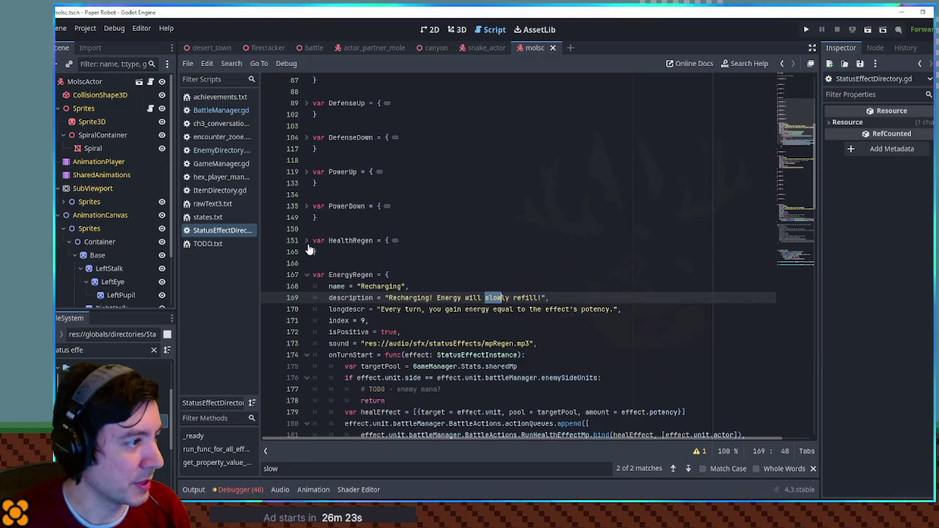
# Fold the EnergyRegen and Revive entries and expand the Haste entry
pyautogui.scroll(-1, 308, 220)
pyautogui.click(307, 172)
pyautogui.click(307, 241)
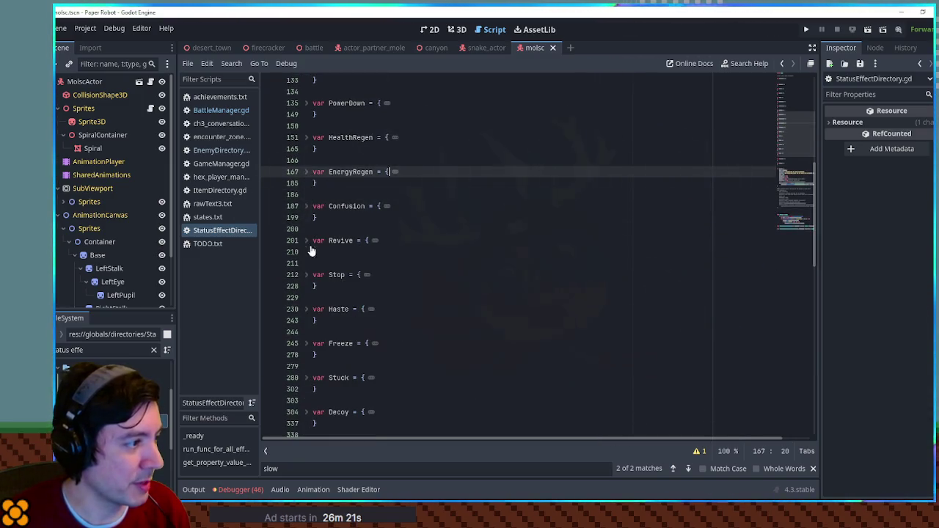
pyautogui.scroll(-2, 311, 249)
pyautogui.click(314, 242)
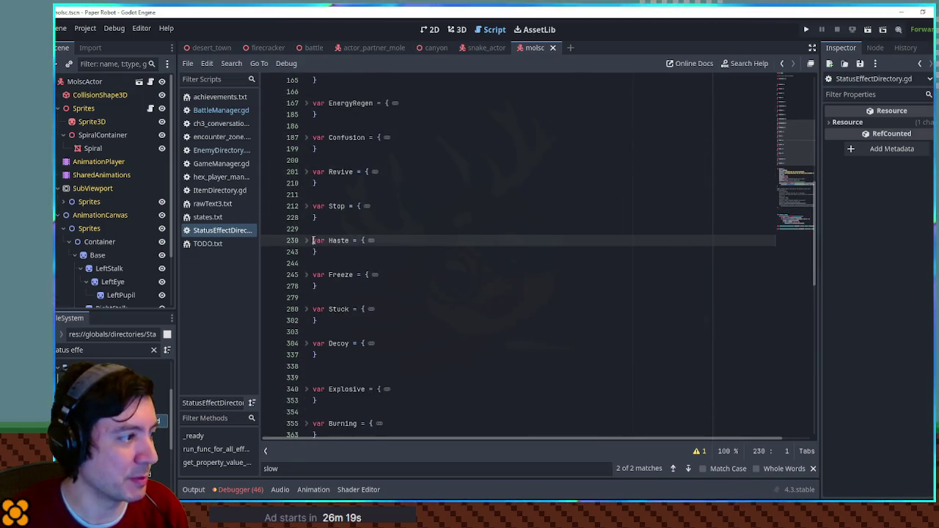
pyautogui.click(307, 240)
pyautogui.scroll(-3, 440, 243)
# Study the Haste entry, selecting its description text and the words actionsRemaining and turns
pyautogui.click(506, 240)
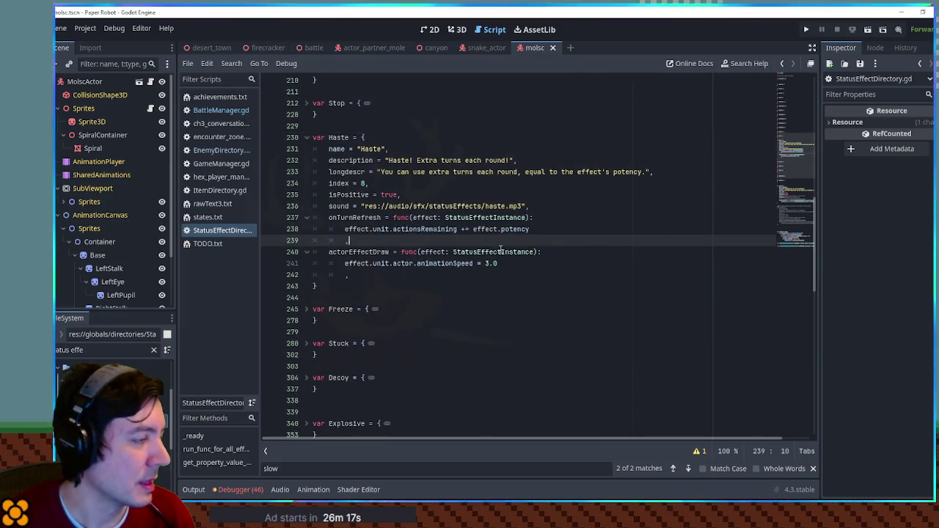
pyautogui.moveTo(389, 160); pyautogui.dragTo(518, 160)
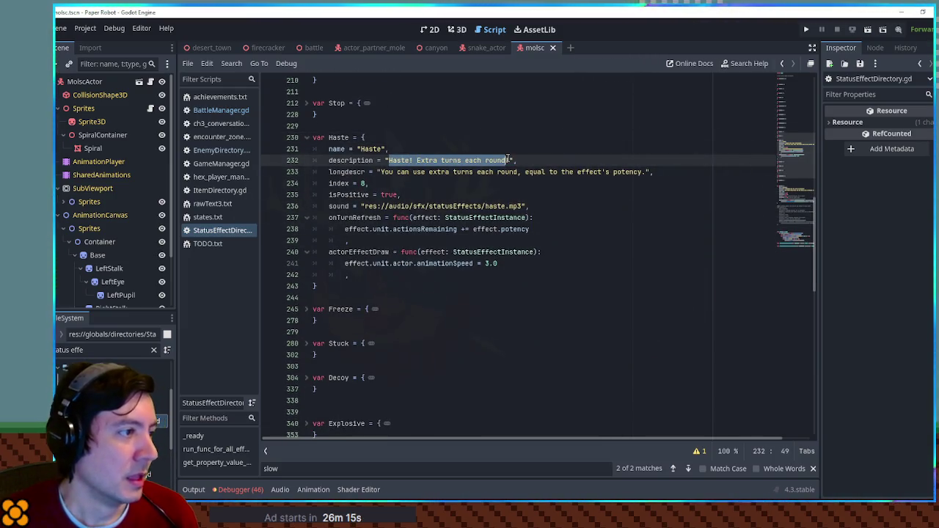
pyautogui.click(517, 160)
pyautogui.moveTo(388, 160); pyautogui.dragTo(488, 160)
pyautogui.click(503, 160)
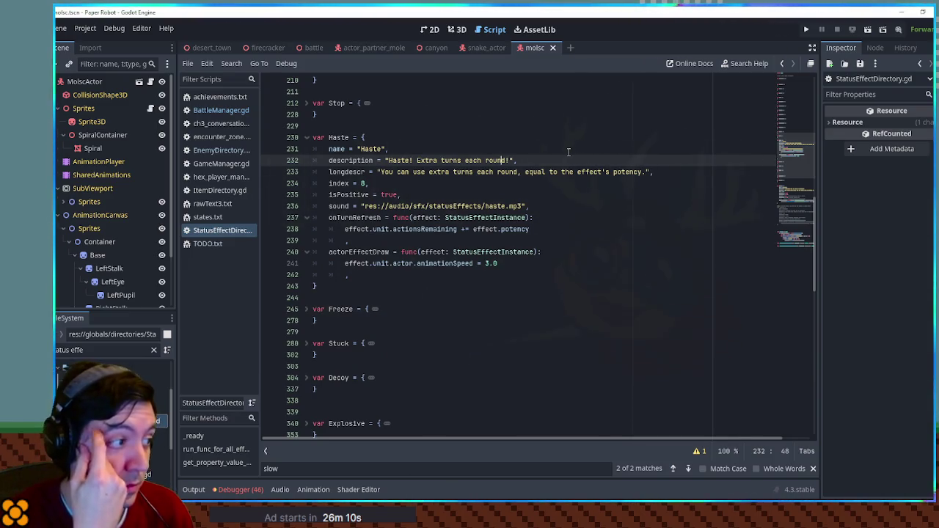
pyautogui.doubleClick(420, 229)
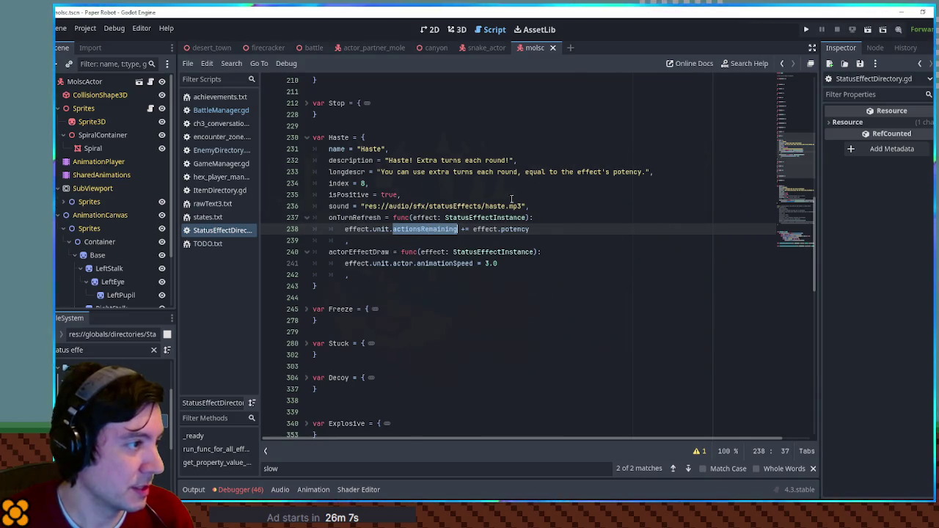
pyautogui.click(443, 160)
pyautogui.doubleClick(448, 160)
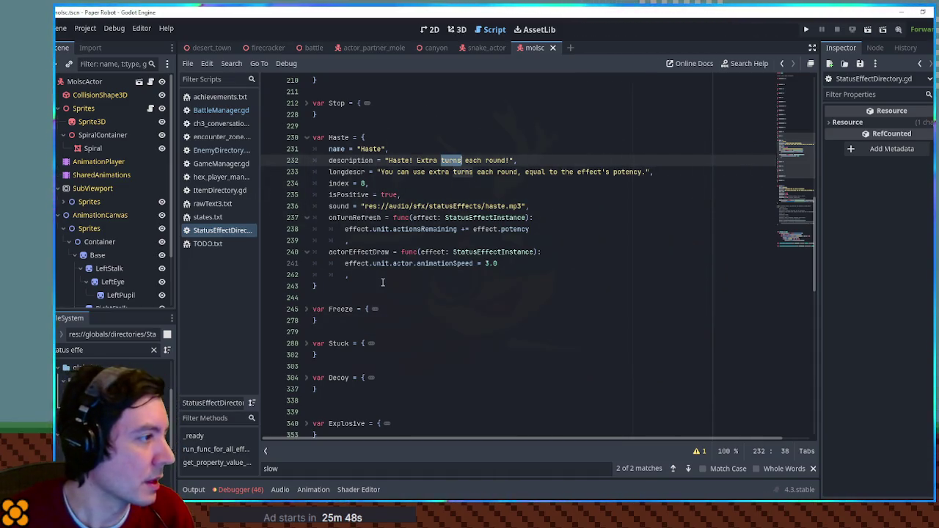
pyautogui.click(342, 290)
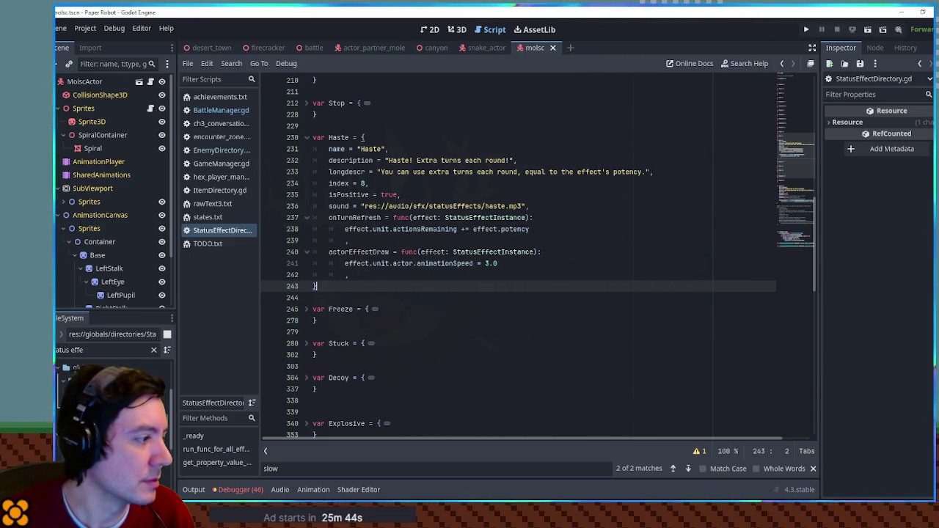
pyautogui.click(110, 383)
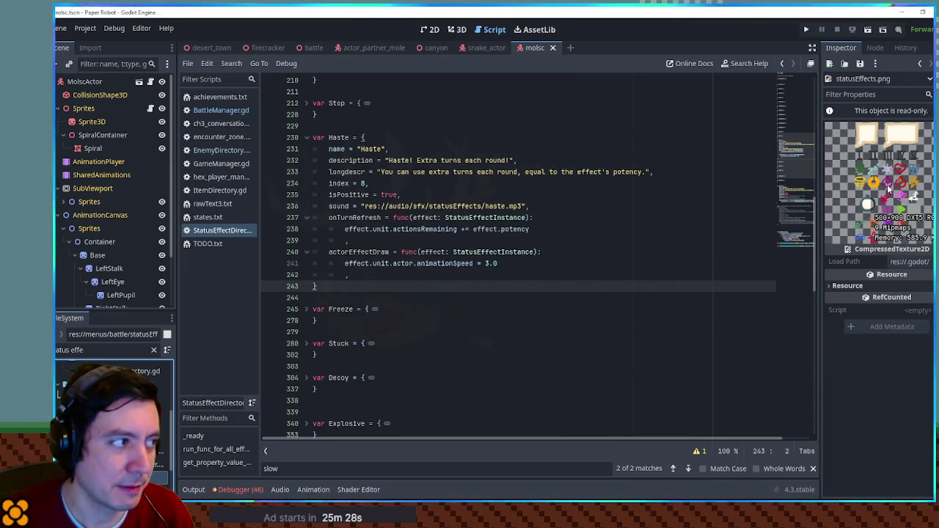
# Fold the Stop definition and select the whole Haste block that follows it
pyautogui.click(306, 104)
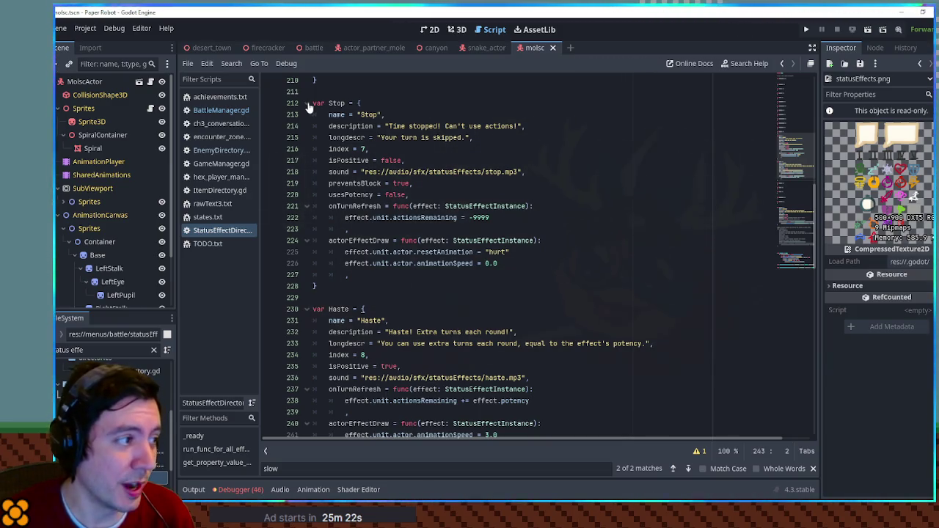
pyautogui.click(307, 104)
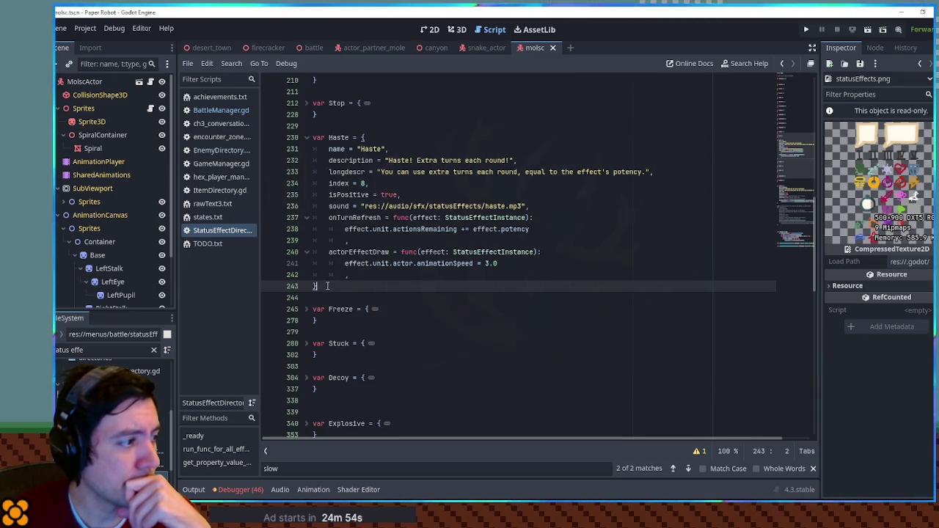
pyautogui.keyDown('shift'); pyautogui.click(330, 114); pyautogui.keyUp('shift')
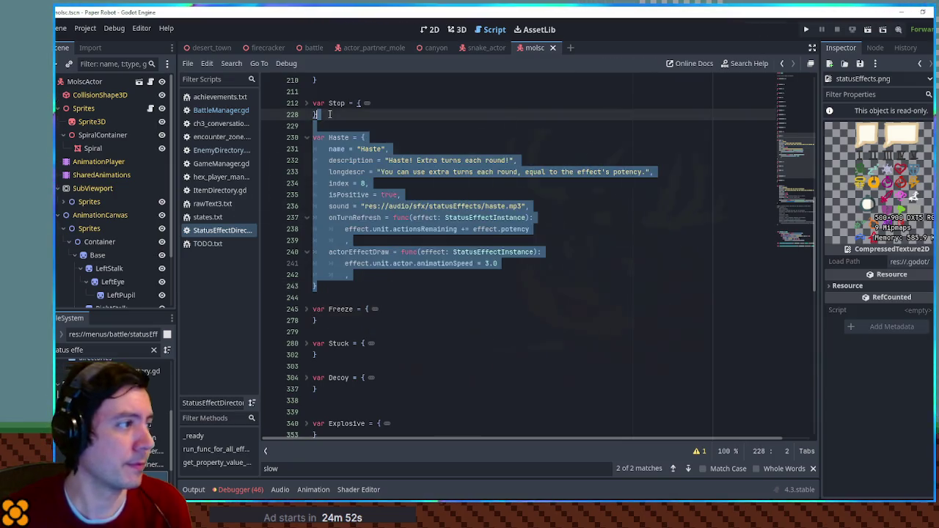
# Duplicate the Haste block and rename the copy's variable and name to Slow
pyautogui.hotkey('ctrl', 'shift', 'd')
pyautogui.doubleClick(337, 275)
pyautogui.write('Sl')
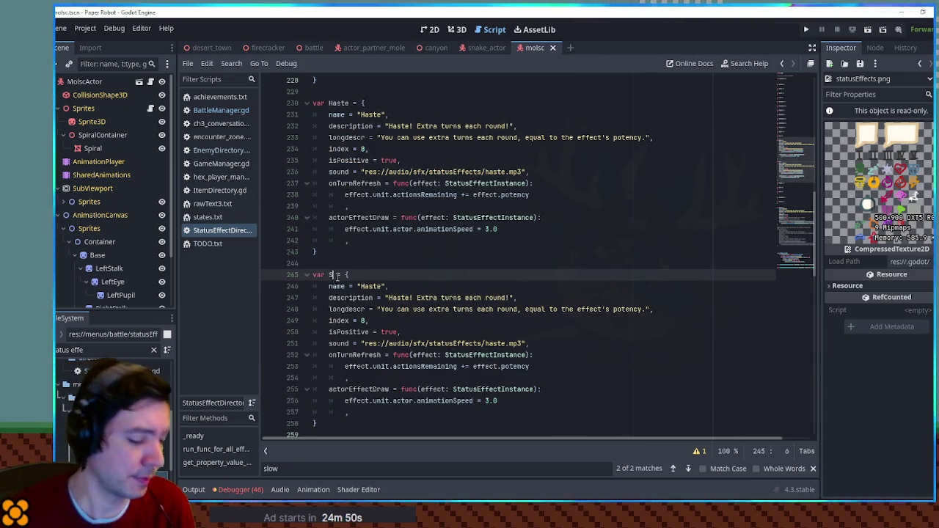
pyautogui.write('ow')
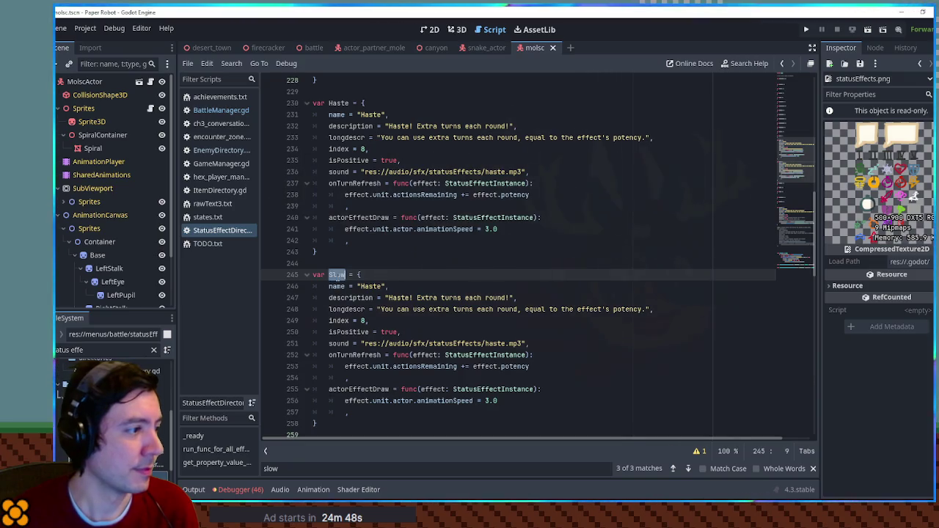
pyautogui.click(367, 286)
pyautogui.doubleClick(369, 287)
# Change the copy's description to 'Slow! Skip some turns!' and select its long description
pyautogui.write('Slow')
pyautogui.doubleClick(398, 298)
pyautogui.write('Slow')
pyautogui.moveTo(413, 298); pyautogui.dragTo(503, 298)
pyautogui.write('Skip some turn')
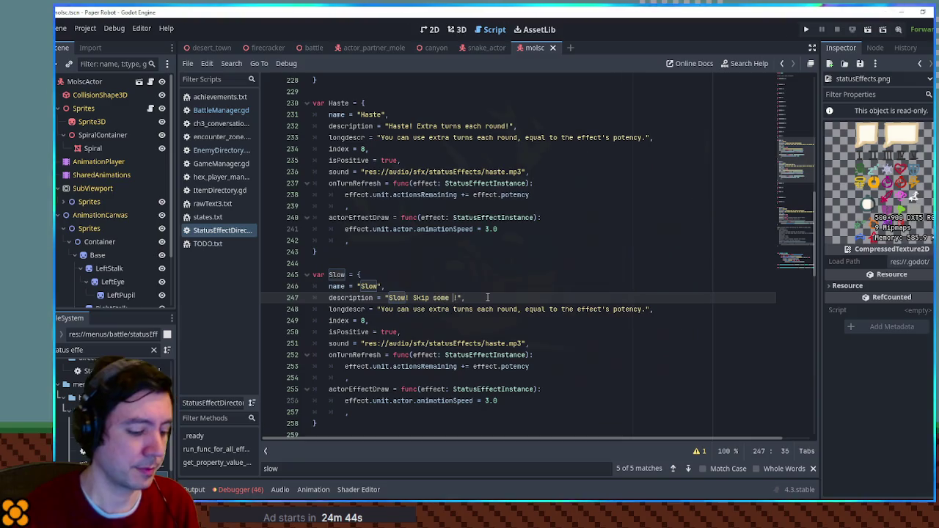
pyautogui.write('s')
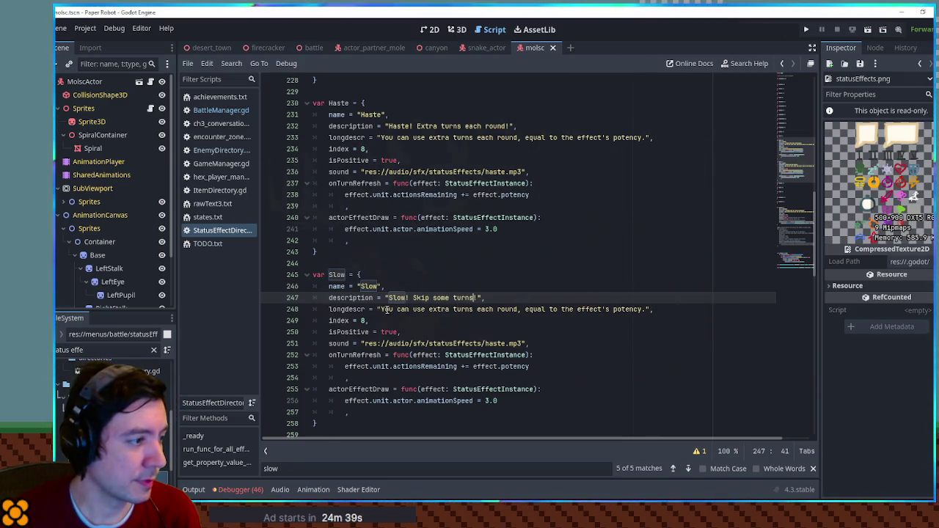
pyautogui.moveTo(381, 309); pyautogui.dragTo(518, 309)
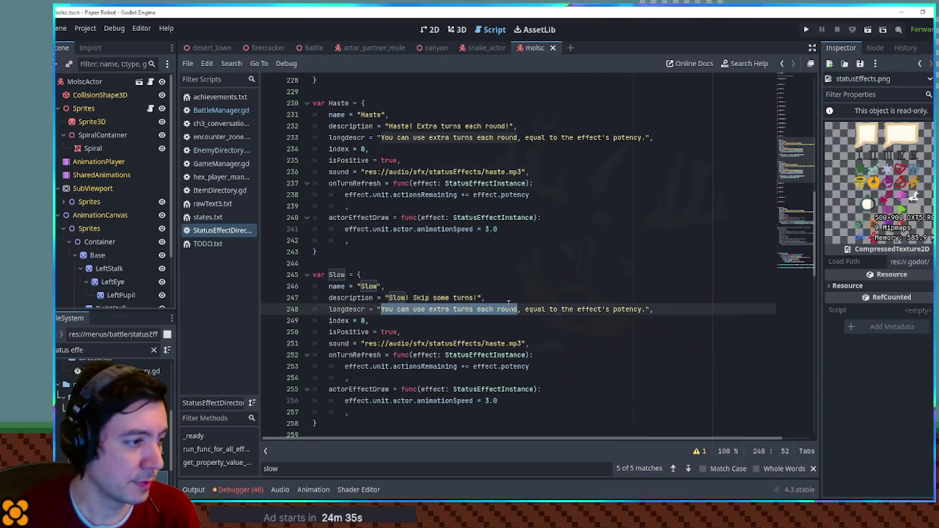
pyautogui.keyDown('shift'); pyautogui.click(642, 309); pyautogui.keyUp('shift')
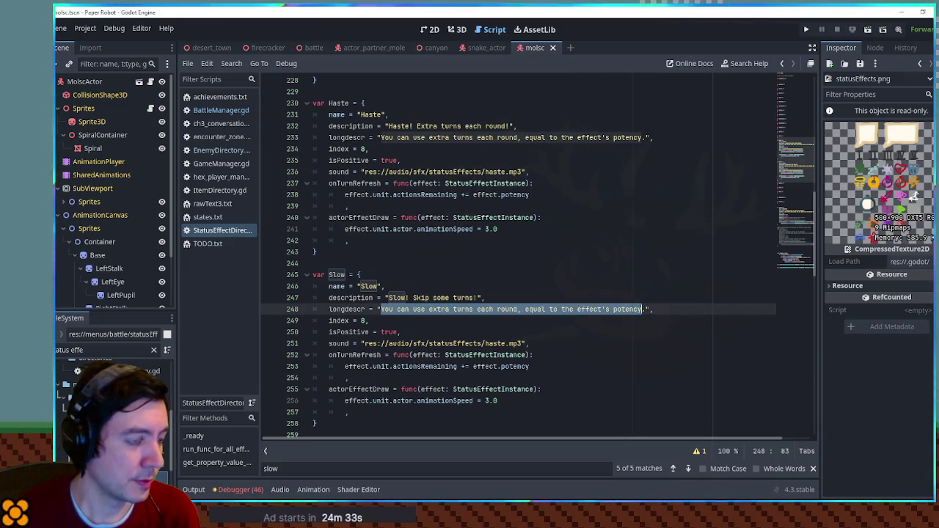
# Type Slow's new long description: 'You only get 1 turn after skipping a number of turns equal'
pyautogui.write('You miss')
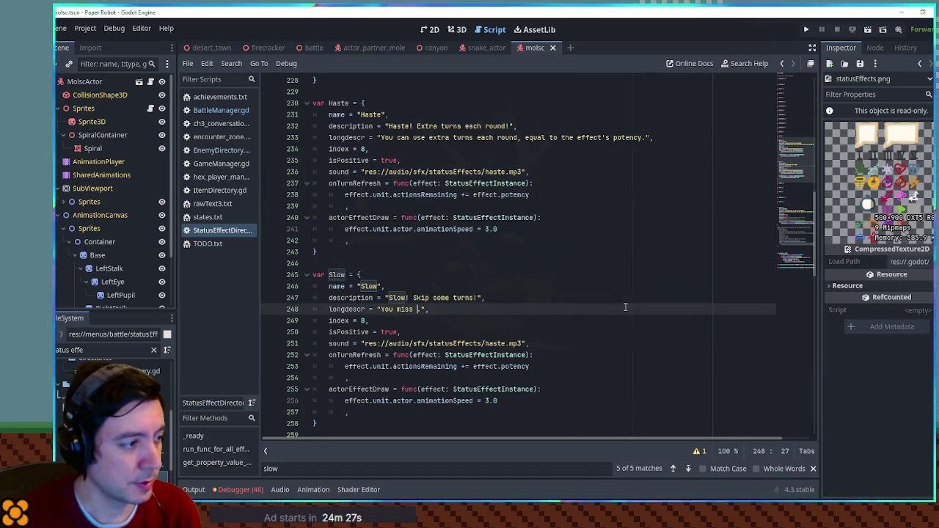
pyautogui.press('BackSpace')
pyautogui.press('BackSpace')
pyautogui.press('BackSpace')
pyautogui.write('only ')
pyautogui.write('get 1 tue')
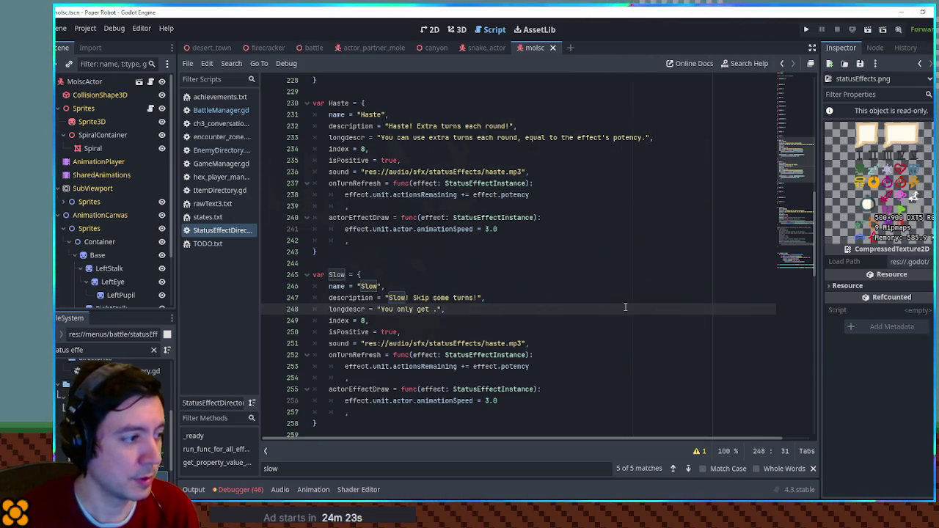
pyautogui.press('BackSpace')
pyautogui.write('rn ')
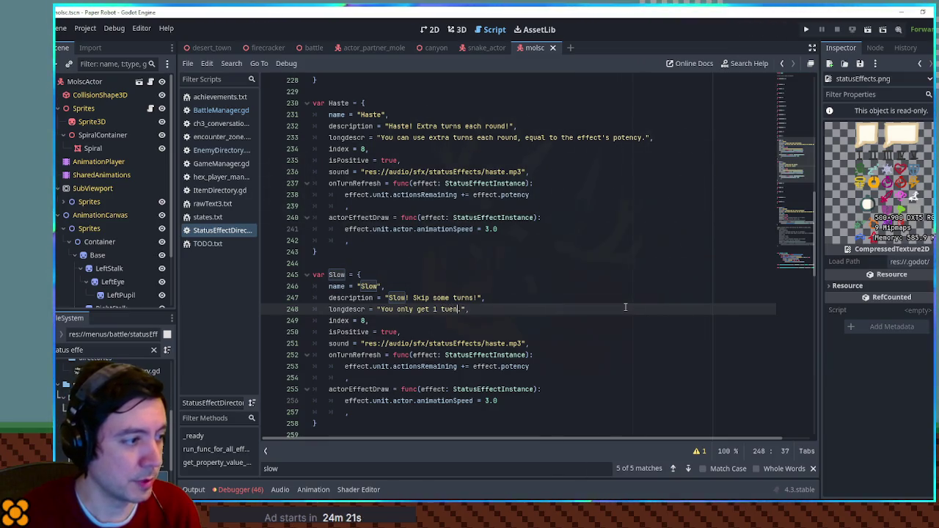
pyautogui.write('per')
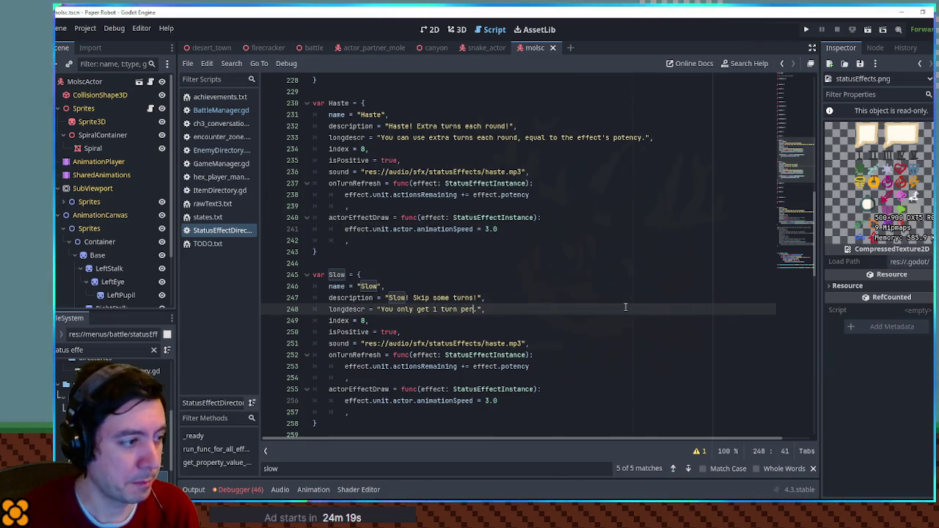
pyautogui.press('BackSpace')
pyautogui.press('BackSpace')
pyautogui.press('BackSpace')
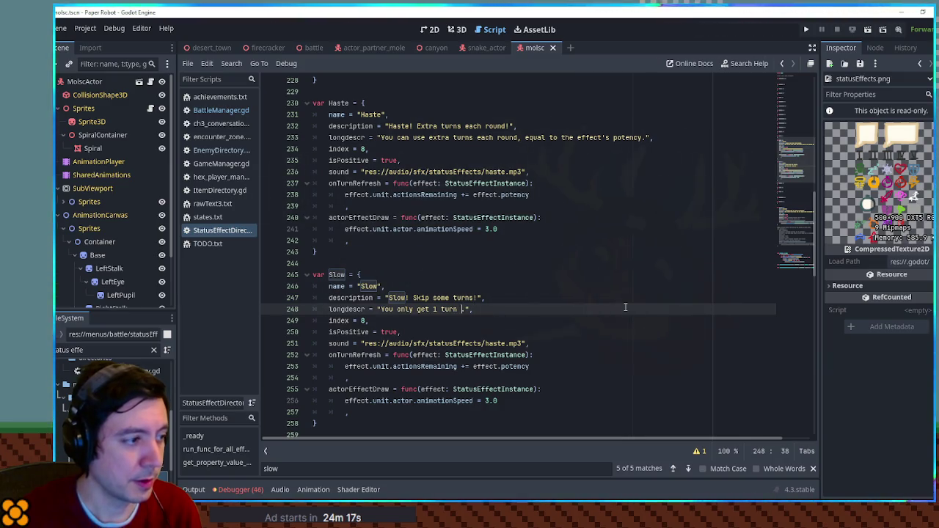
pyautogui.write('for')
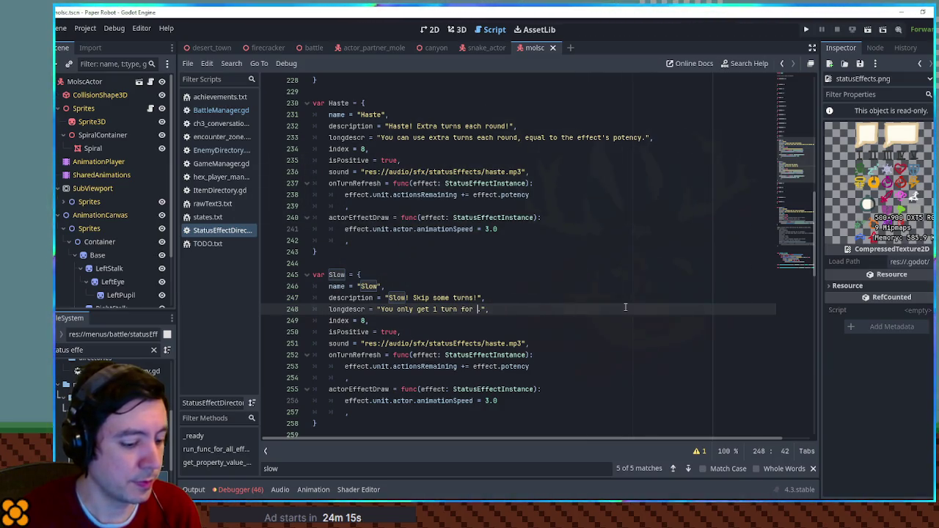
pyautogui.press('BackSpace')
pyautogui.press('BackSpace')
pyautogui.press('BackSpace')
pyautogui.write('after s')
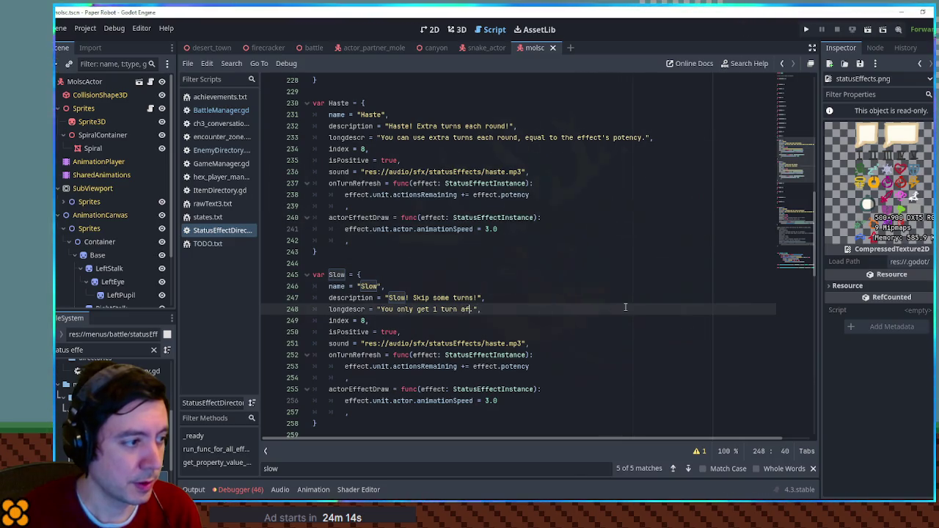
pyautogui.write('kipping a ')
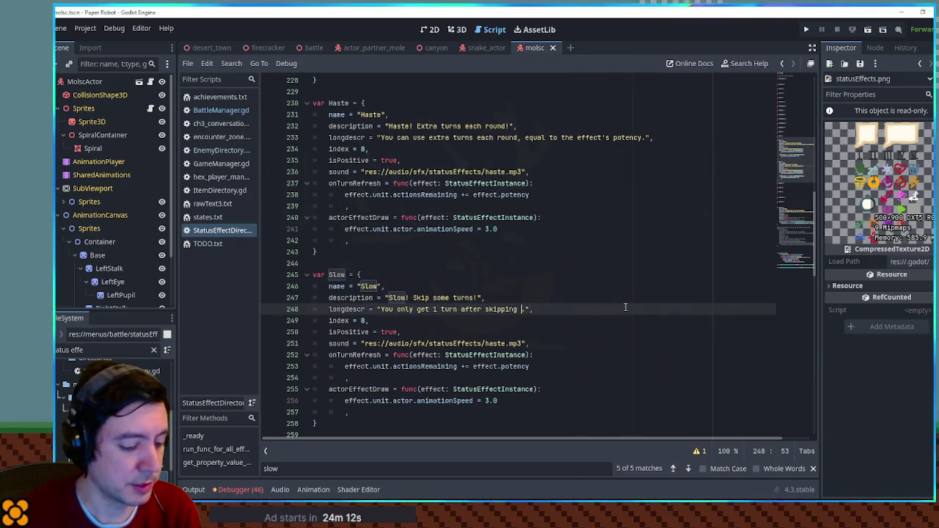
pyautogui.write('number of turn')
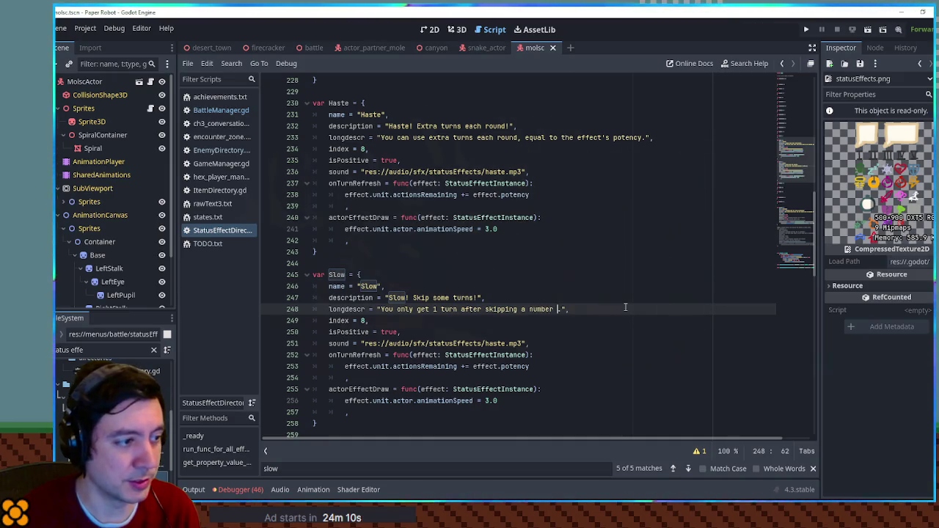
pyautogui.write('s equal')
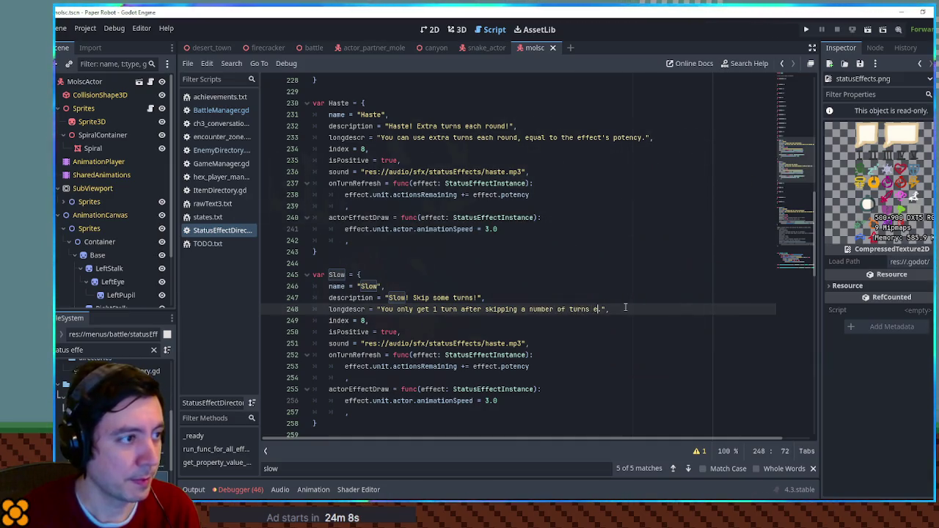
# Copy 'to the effect's potency' from Haste's long description and paste it after 'equal'
pyautogui.moveTo(525, 137); pyautogui.dragTo(643, 137)
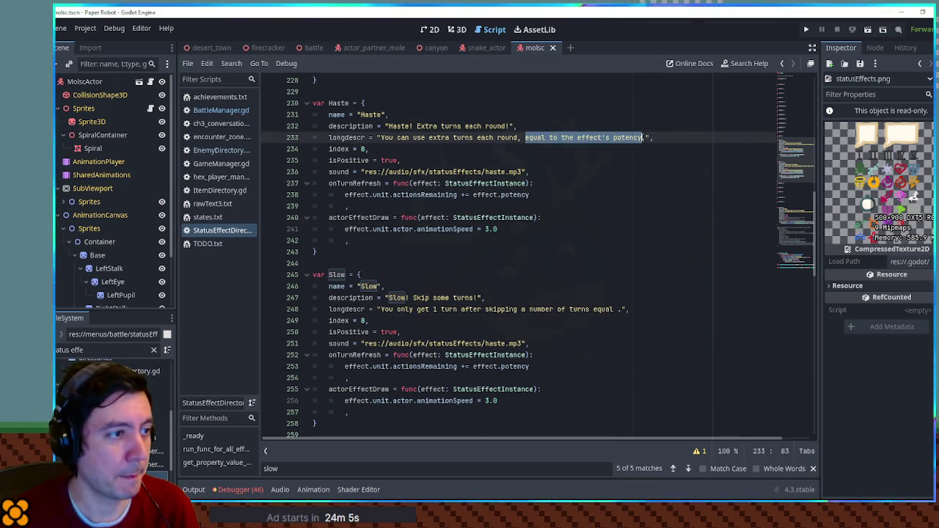
pyautogui.click(619, 309)
pyautogui.write("to the effect's potency")
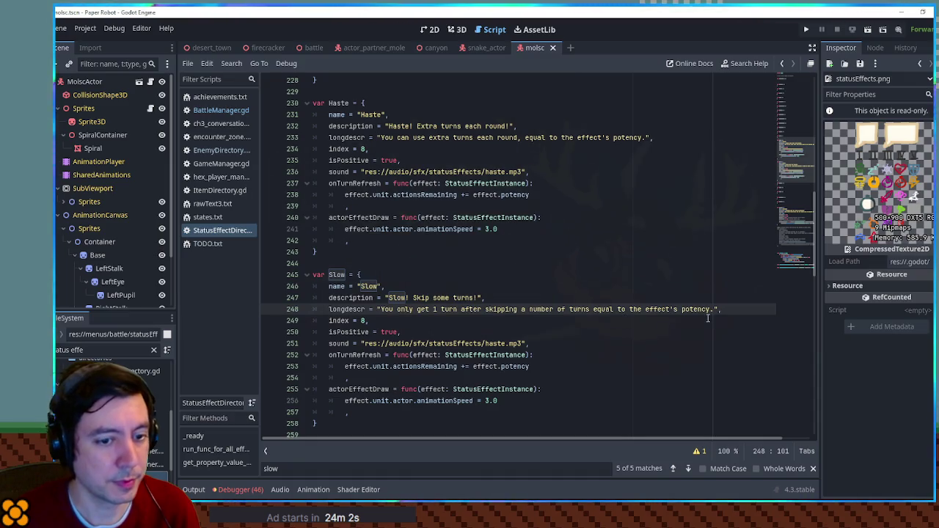
pyautogui.click(651, 273)
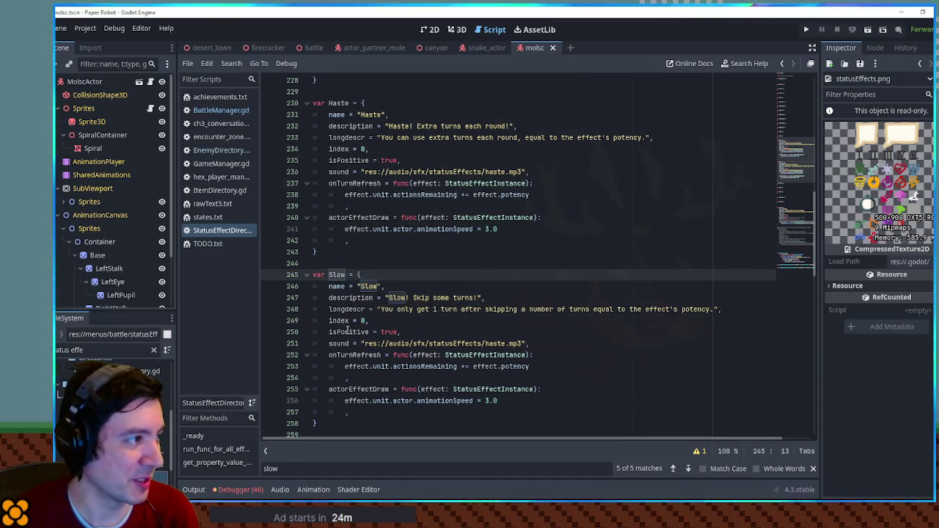
pyautogui.scroll(3, 347, 330)
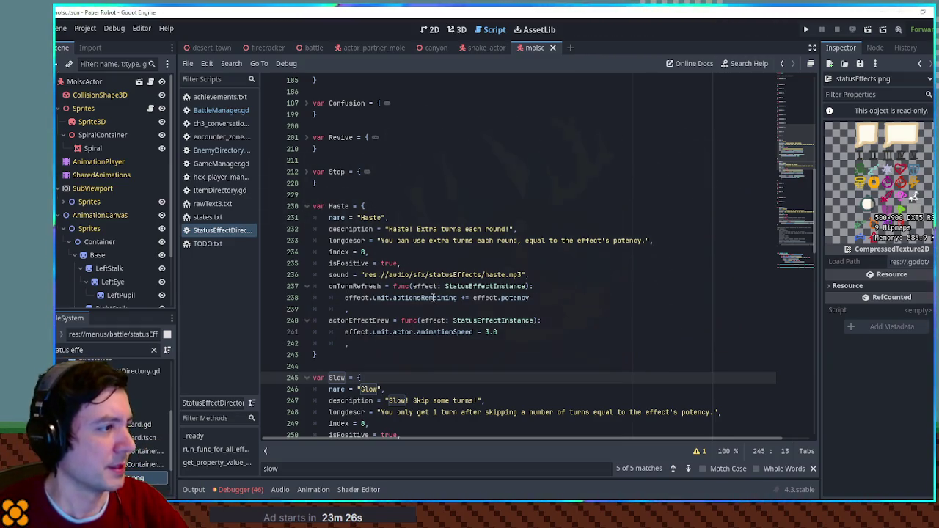
# Set the Slow effect's isPositive value to false
pyautogui.scroll(-6, 437, 290)
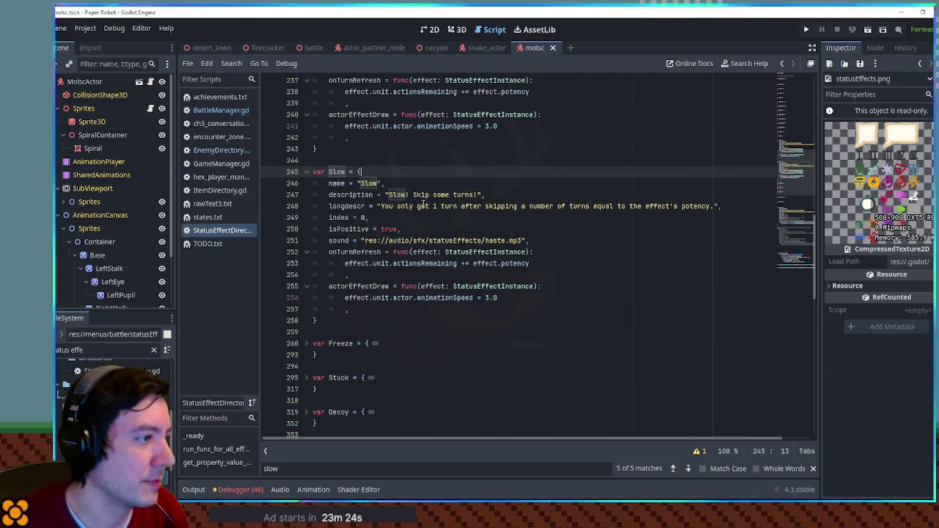
pyautogui.doubleClick(389, 229)
pyautogui.write('false')
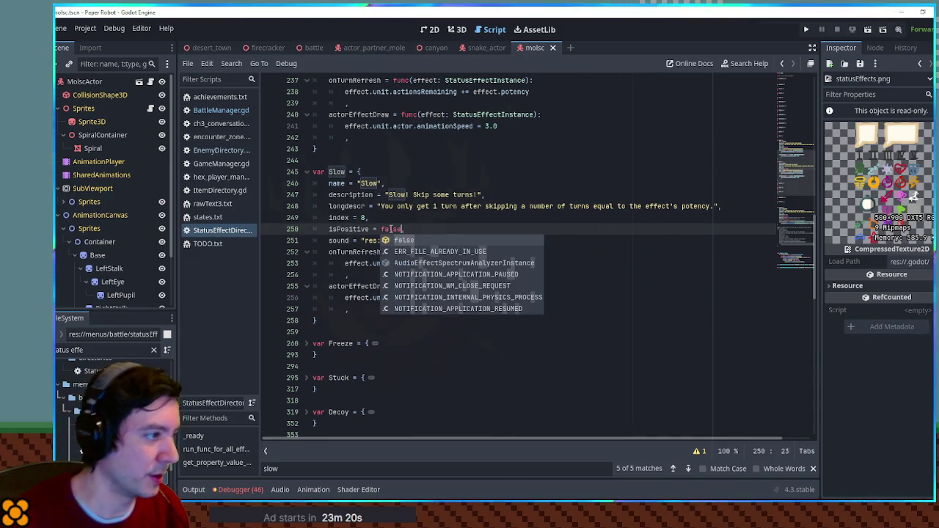
pyautogui.doubleClick(350, 229)
# Give Slow the Stop effect's stop.mp3 sound and set its animationSpeed to 0.5
pyautogui.scroll(8, 363, 186)
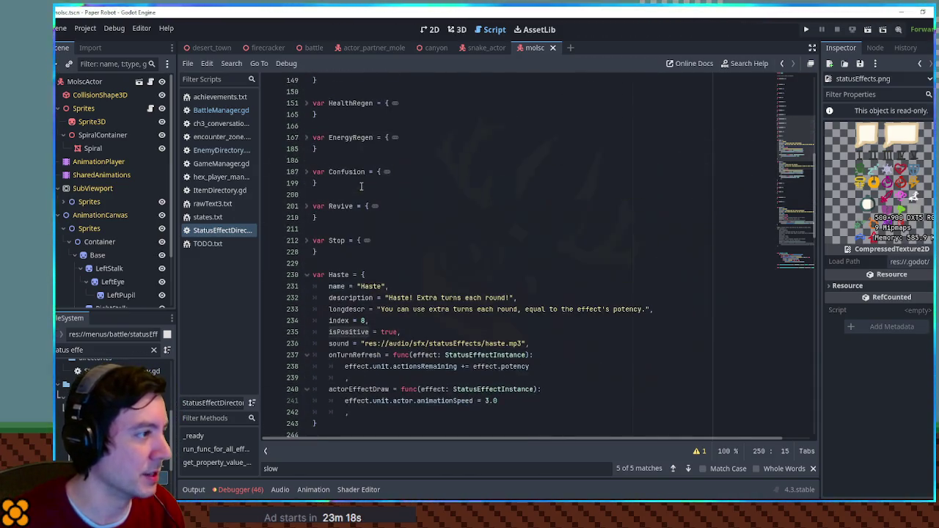
pyautogui.click(302, 240)
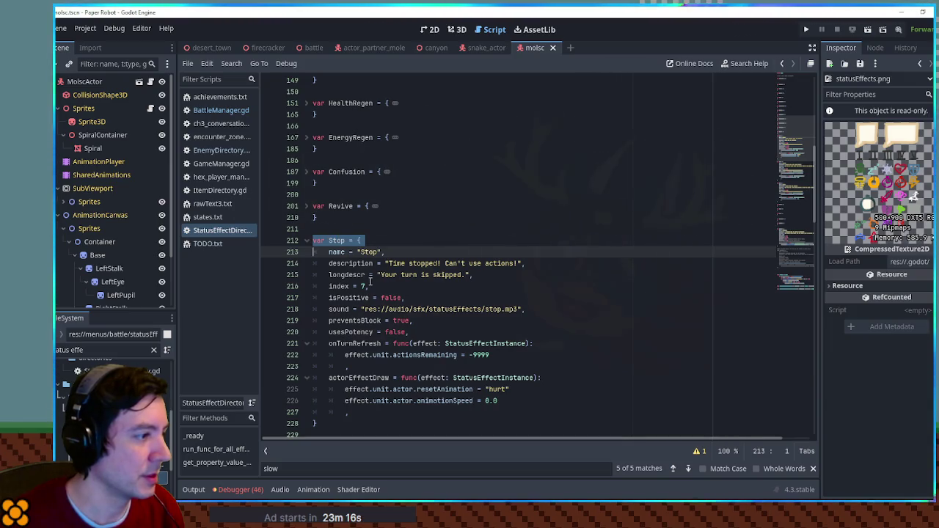
pyautogui.scroll(-1, 367, 277)
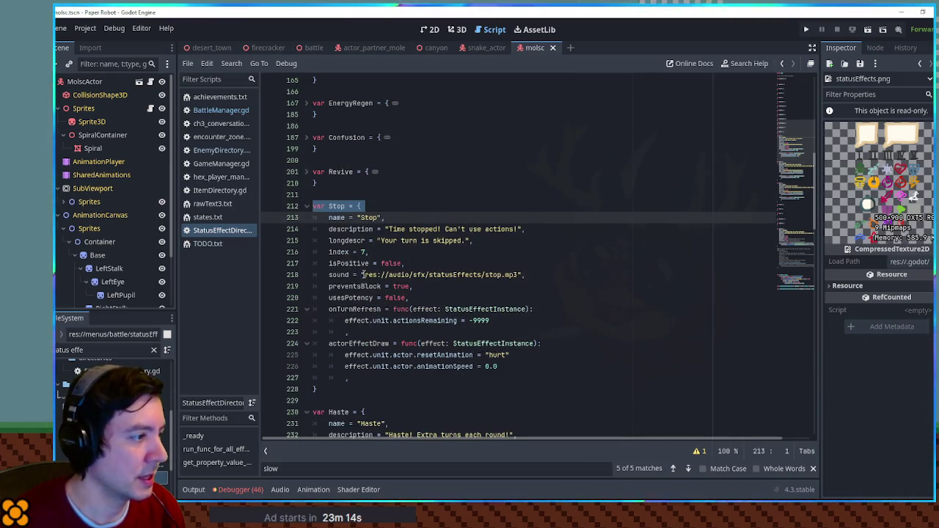
pyautogui.moveTo(558, 275); pyautogui.dragTo(558, 265)
pyautogui.hotkey('ctrl', 'c')
pyautogui.scroll(-13, 558, 265)
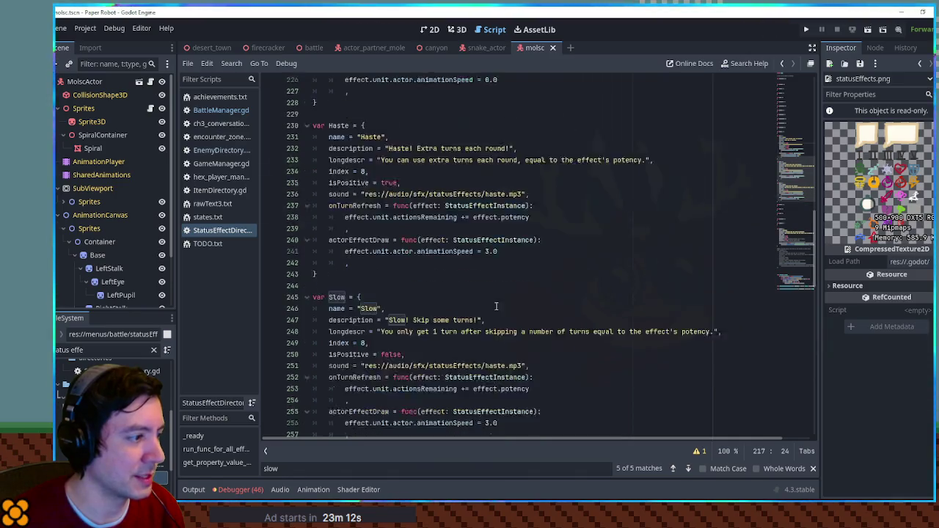
pyautogui.tripleClick(545, 202)
pyautogui.hotkey('ctrl', 'v')
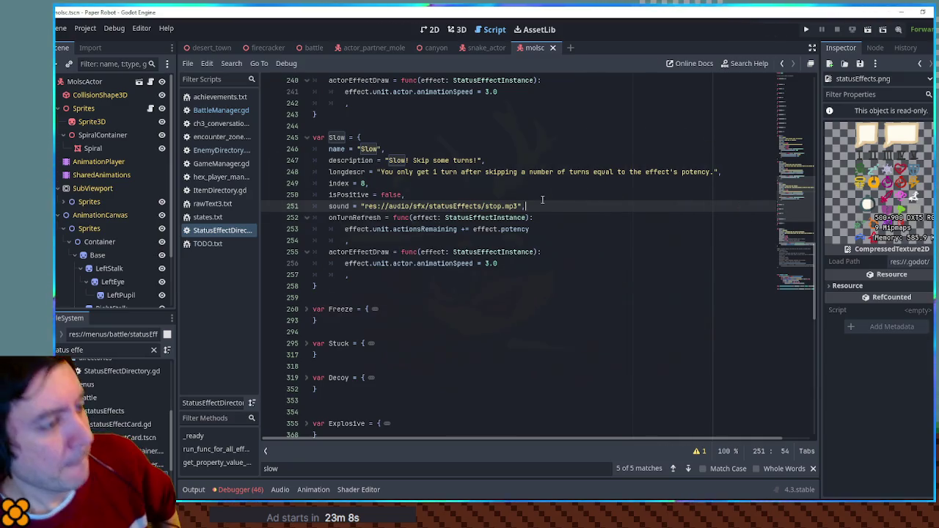
pyautogui.doubleClick(490, 263)
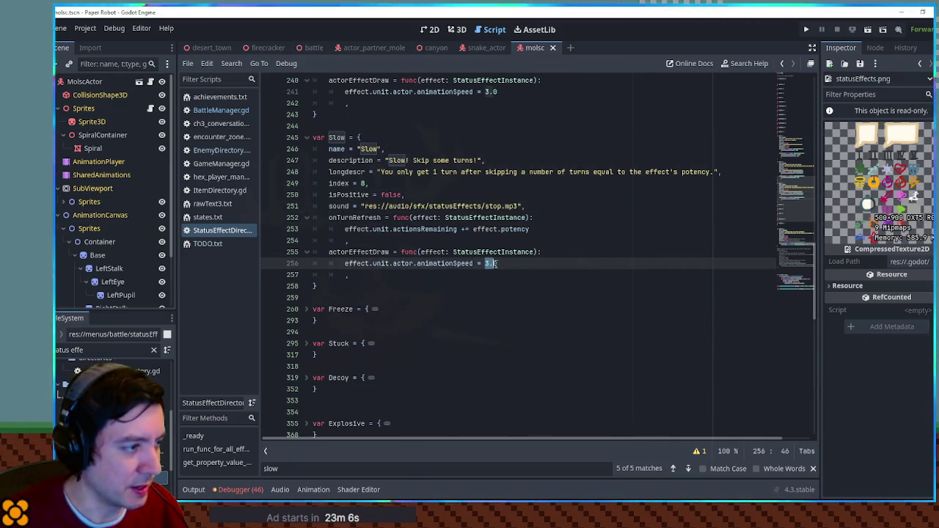
pyautogui.write('0.5')
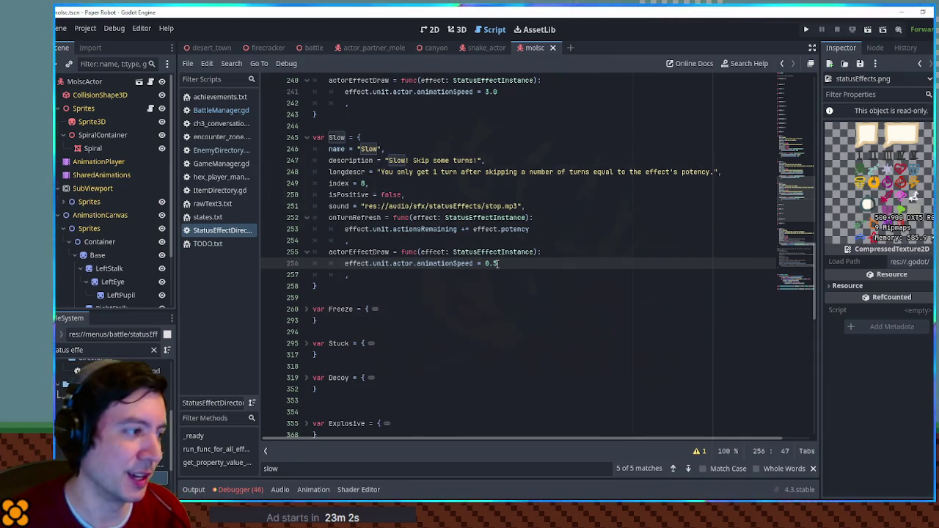
pyautogui.doubleClick(399, 229)
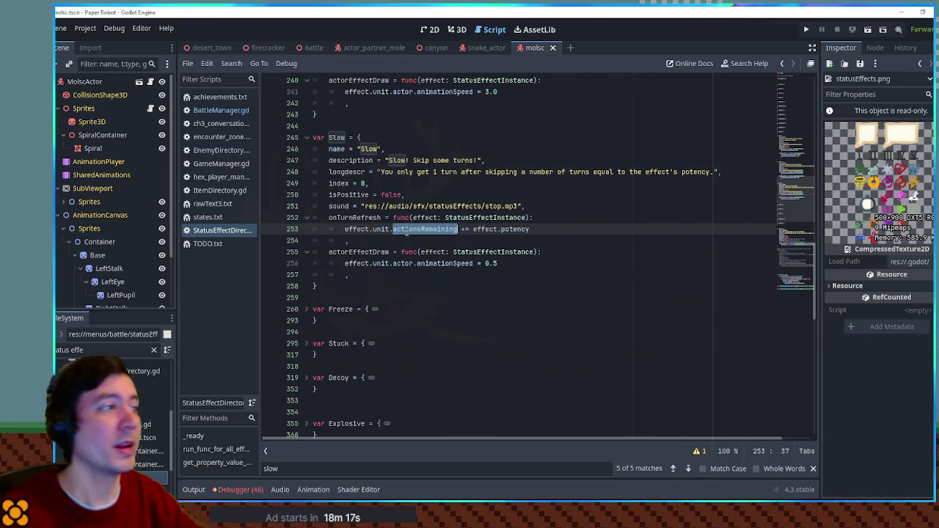
# Delete the Slow effect block, save StatusEffectDirectory.gd, and return to the snail scene's 3D view
pyautogui.moveTo(354, 124); pyautogui.dragTo(353, 160)
pyautogui.moveTo(359, 212); pyautogui.dragTo(365, 286)
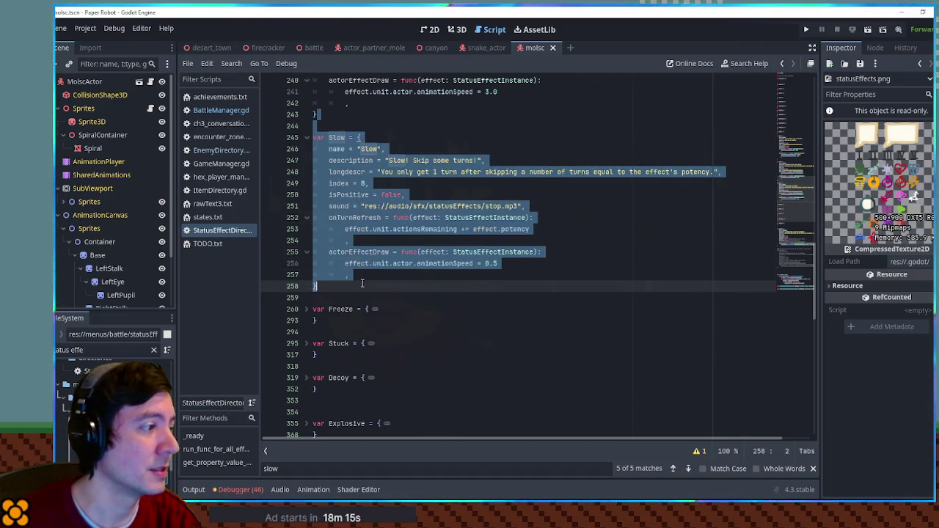
pyautogui.press('BackSpace')
pyautogui.hotkey('ctrl', 's')
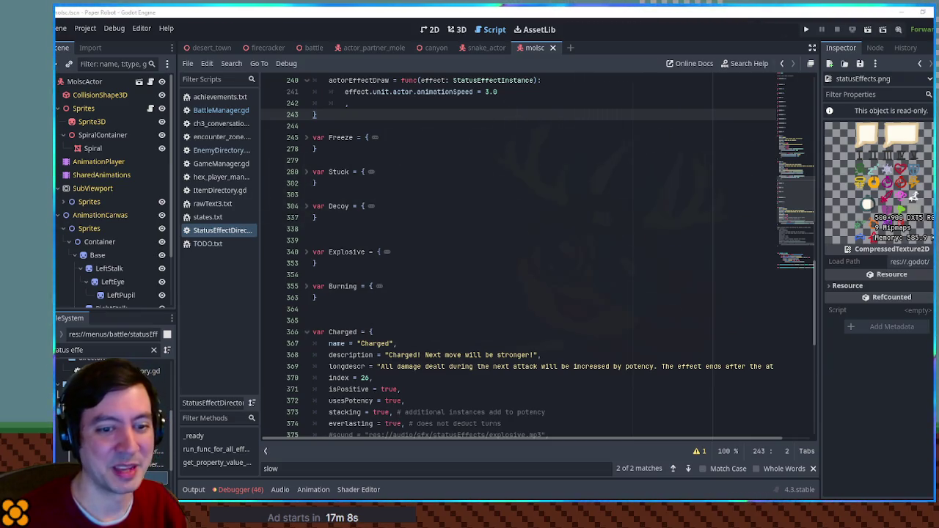
pyautogui.click(460, 29)
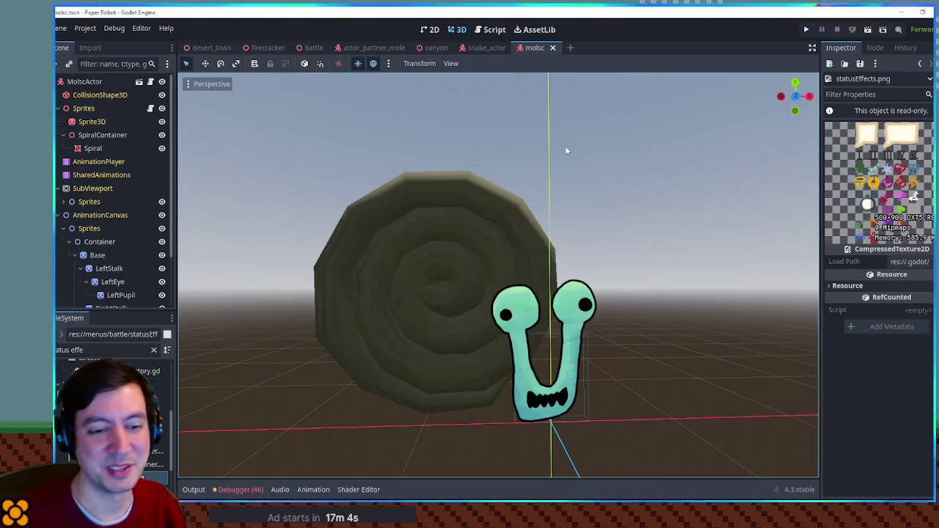
# Select the snail's AnimationPlayer, load its RESET animation, and switch to the 2D editor
pyautogui.moveTo(710, 203)
pyautogui.mouseDown()
pyautogui.moveTo(703, 153)
pyautogui.moveTo(712, 157)
pyautogui.moveTo(682, 177)
pyautogui.mouseUp()
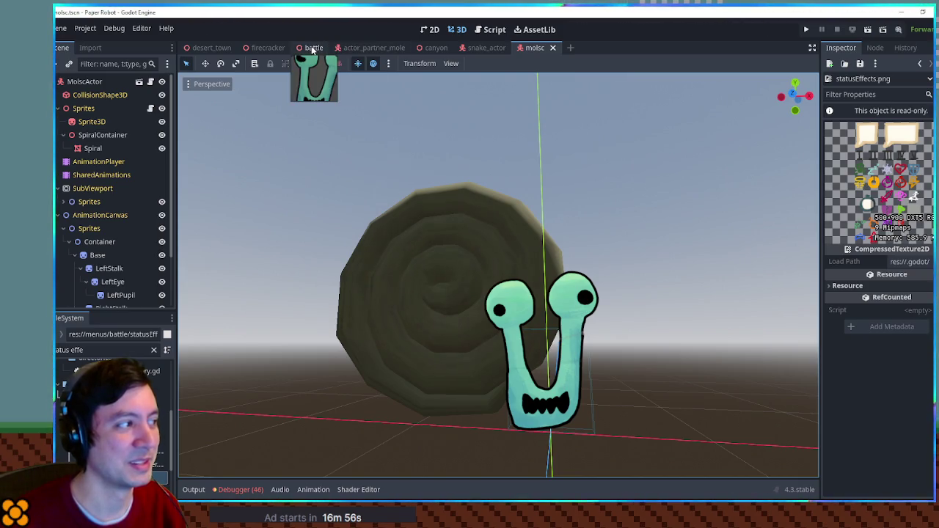
pyautogui.click(118, 161)
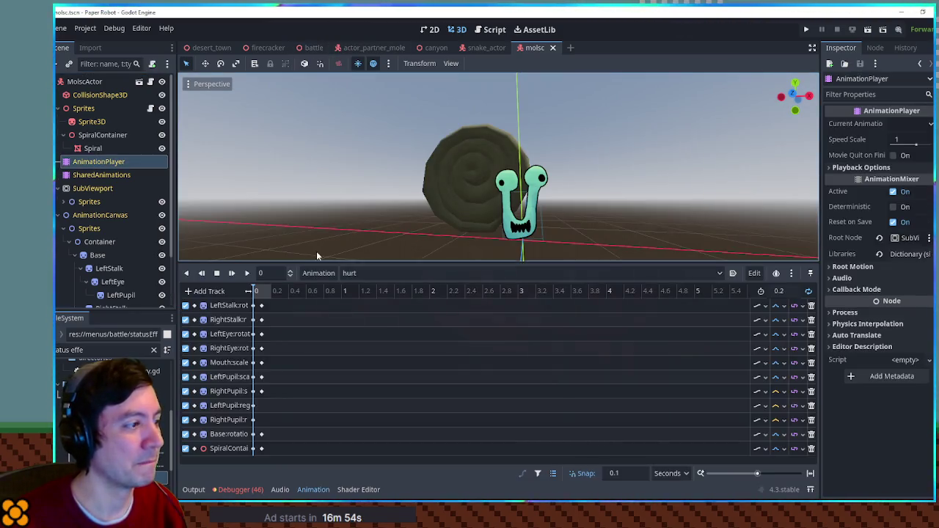
pyautogui.click(360, 273)
pyautogui.click(385, 290)
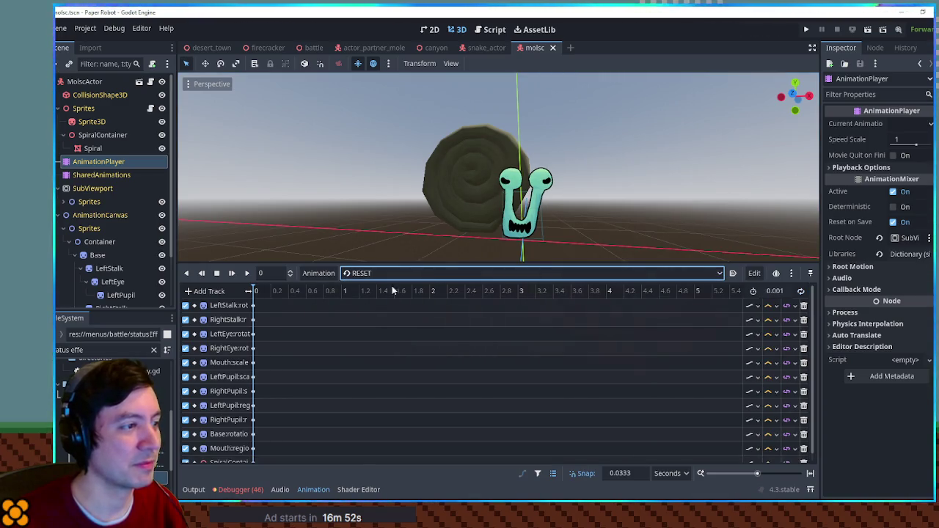
pyautogui.scroll(8, 567, 137)
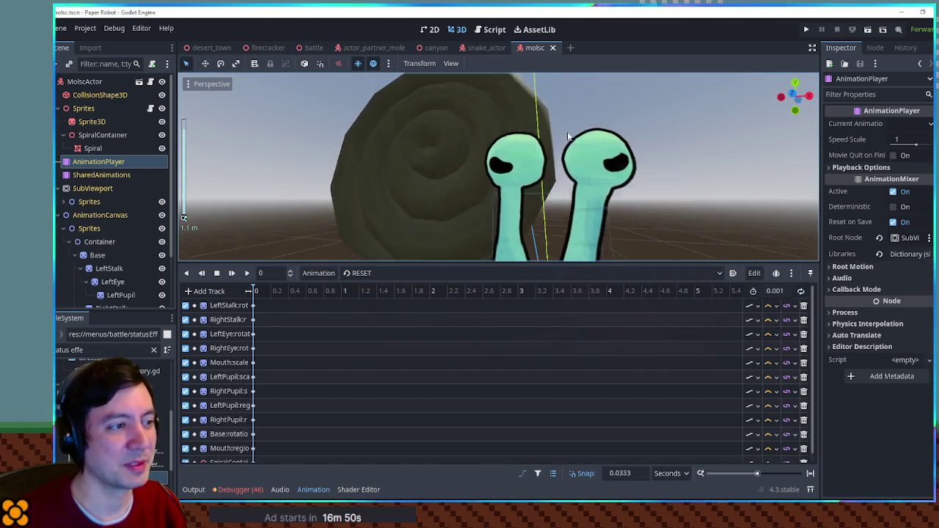
pyautogui.scroll(3, 568, 136)
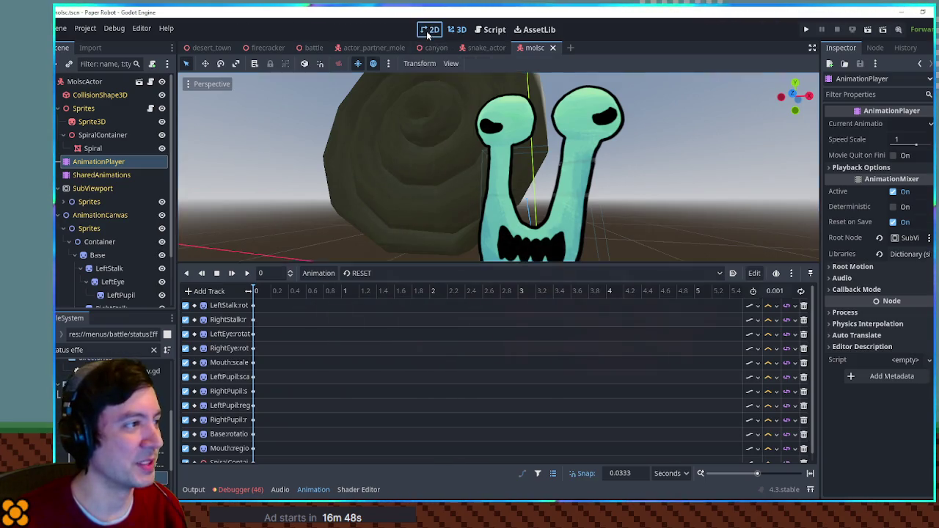
pyautogui.click(429, 30)
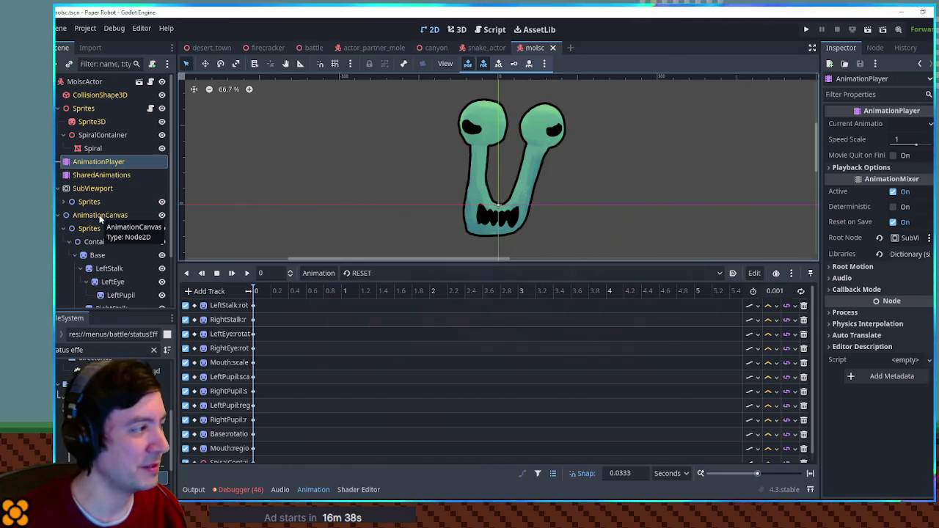
# Set AnimationCanvas as the AnimationPlayer's root node and check its animation list
pyautogui.moveTo(100, 215)
pyautogui.mouseDown()
pyautogui.moveTo(859, 254)
pyautogui.moveTo(904, 242)
pyautogui.mouseUp()
pyautogui.click(345, 277)
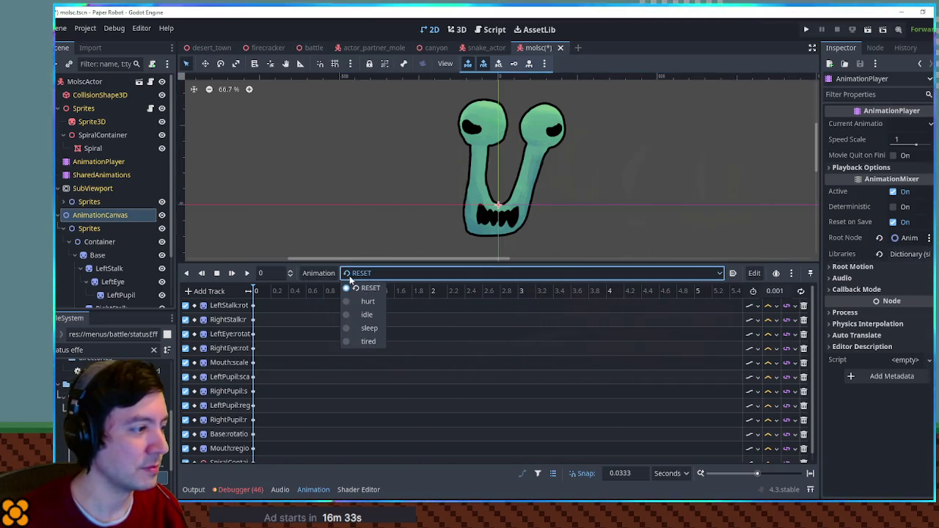
pyautogui.click(351, 276)
pyautogui.click(352, 277)
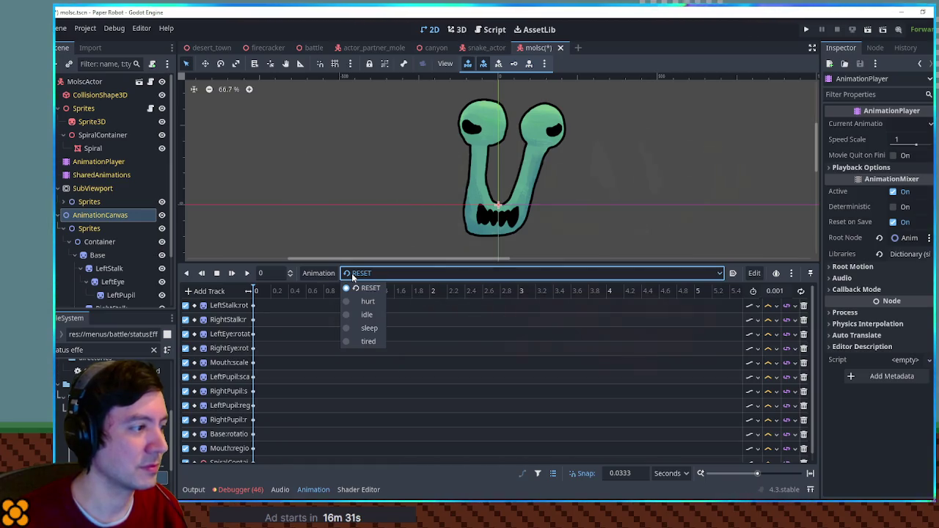
pyautogui.click(352, 276)
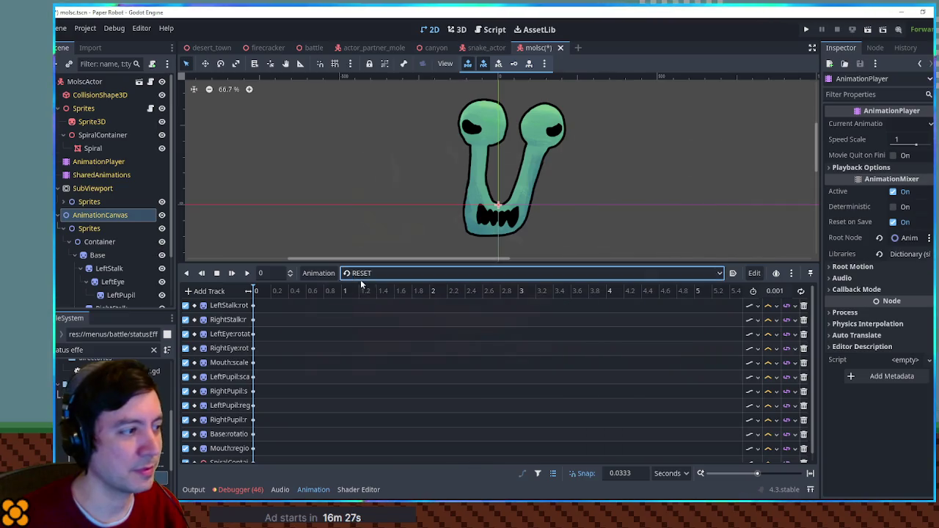
# Create a new empty animation named 'attack'
pyautogui.click(319, 273)
pyautogui.click(331, 286)
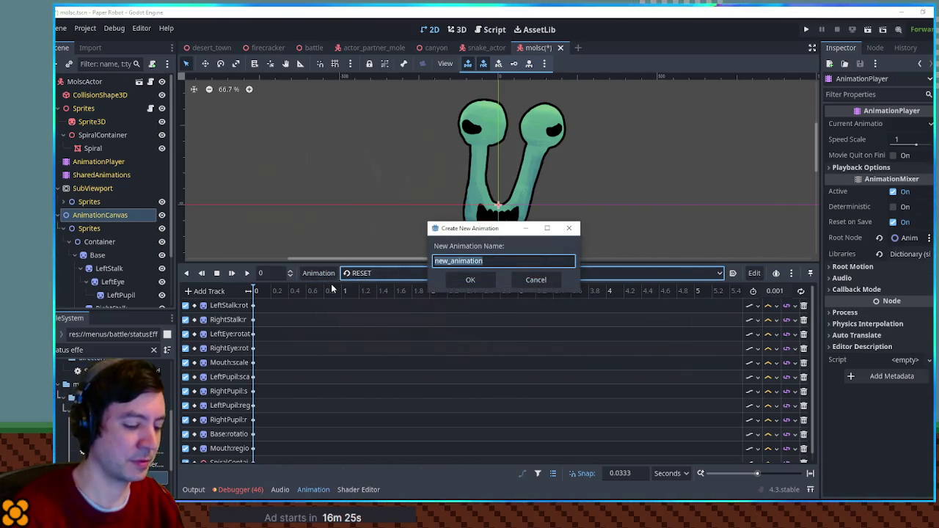
pyautogui.write('attack')
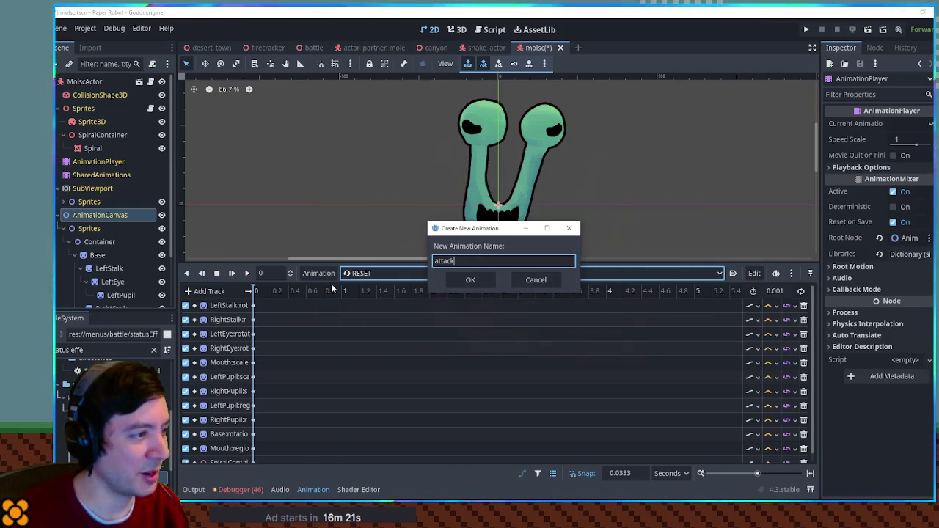
pyautogui.press('Return')
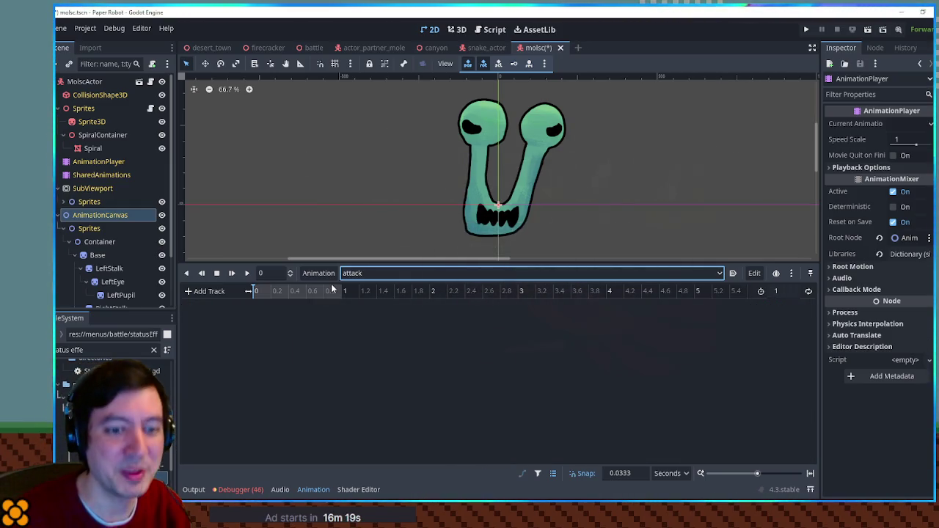